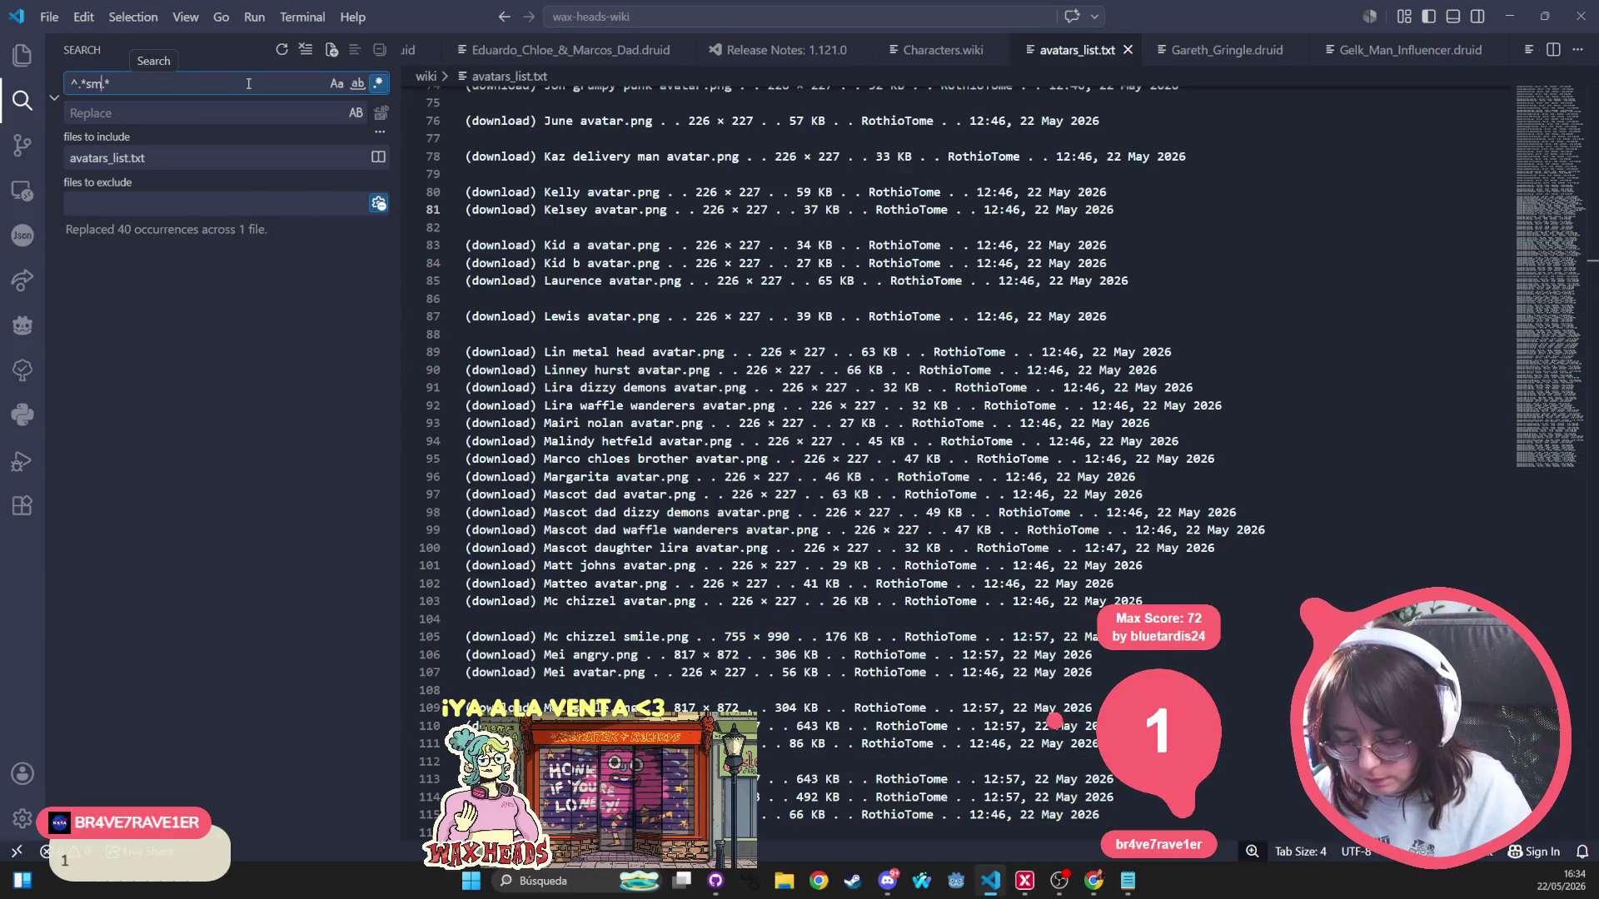
text(ile)
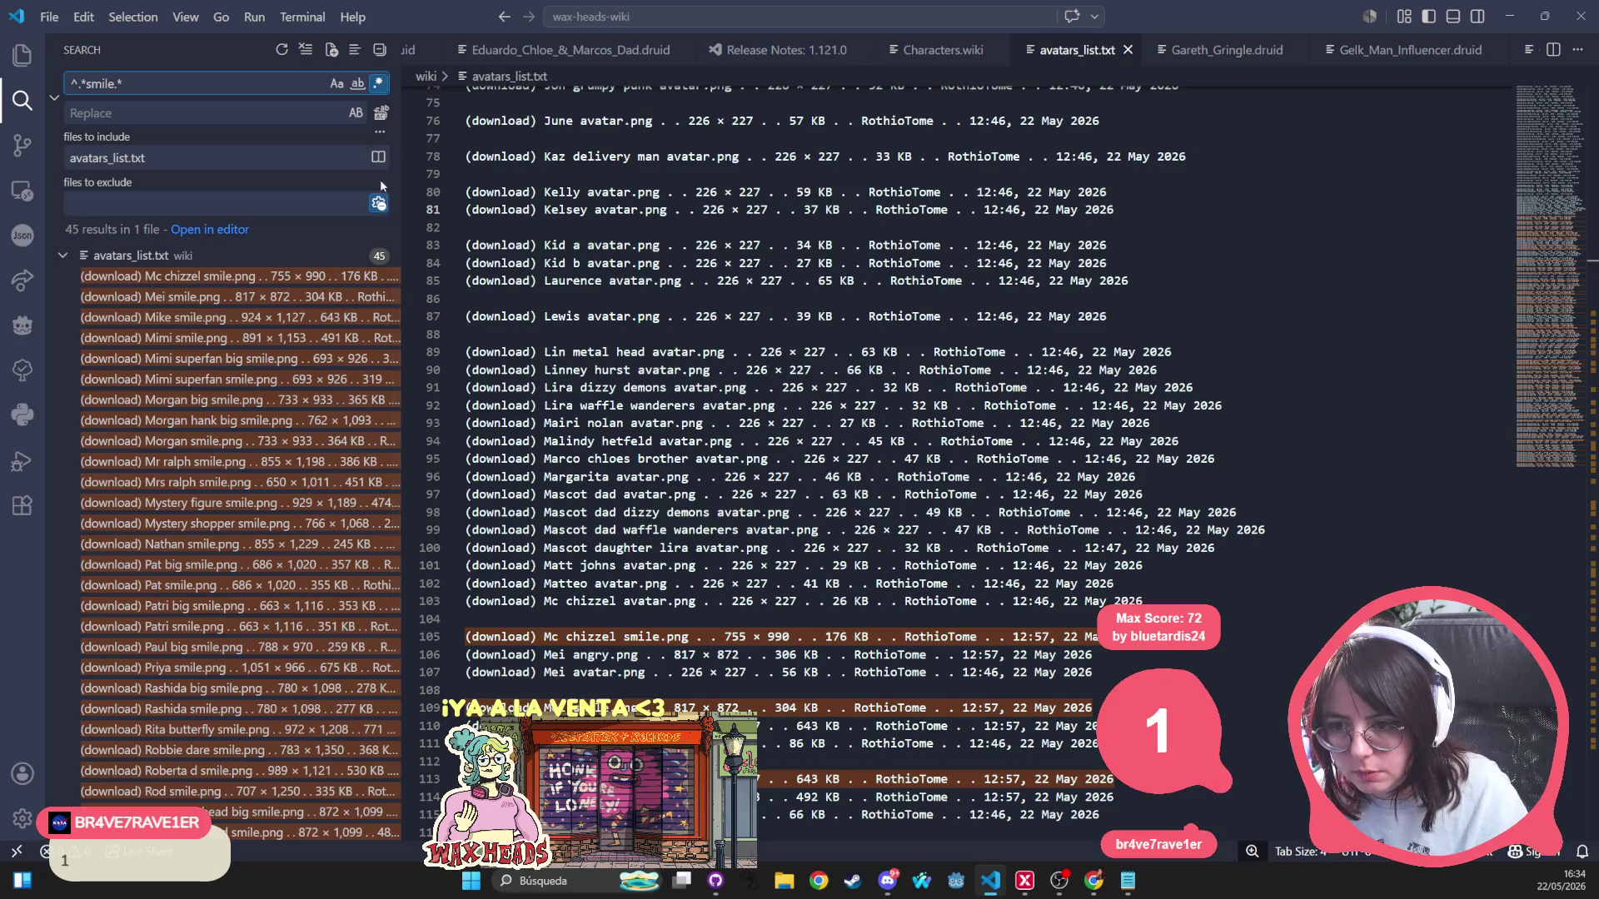
Blank all 45 smile lines and 24 angry lines with regex Replace All.
click(380, 112)
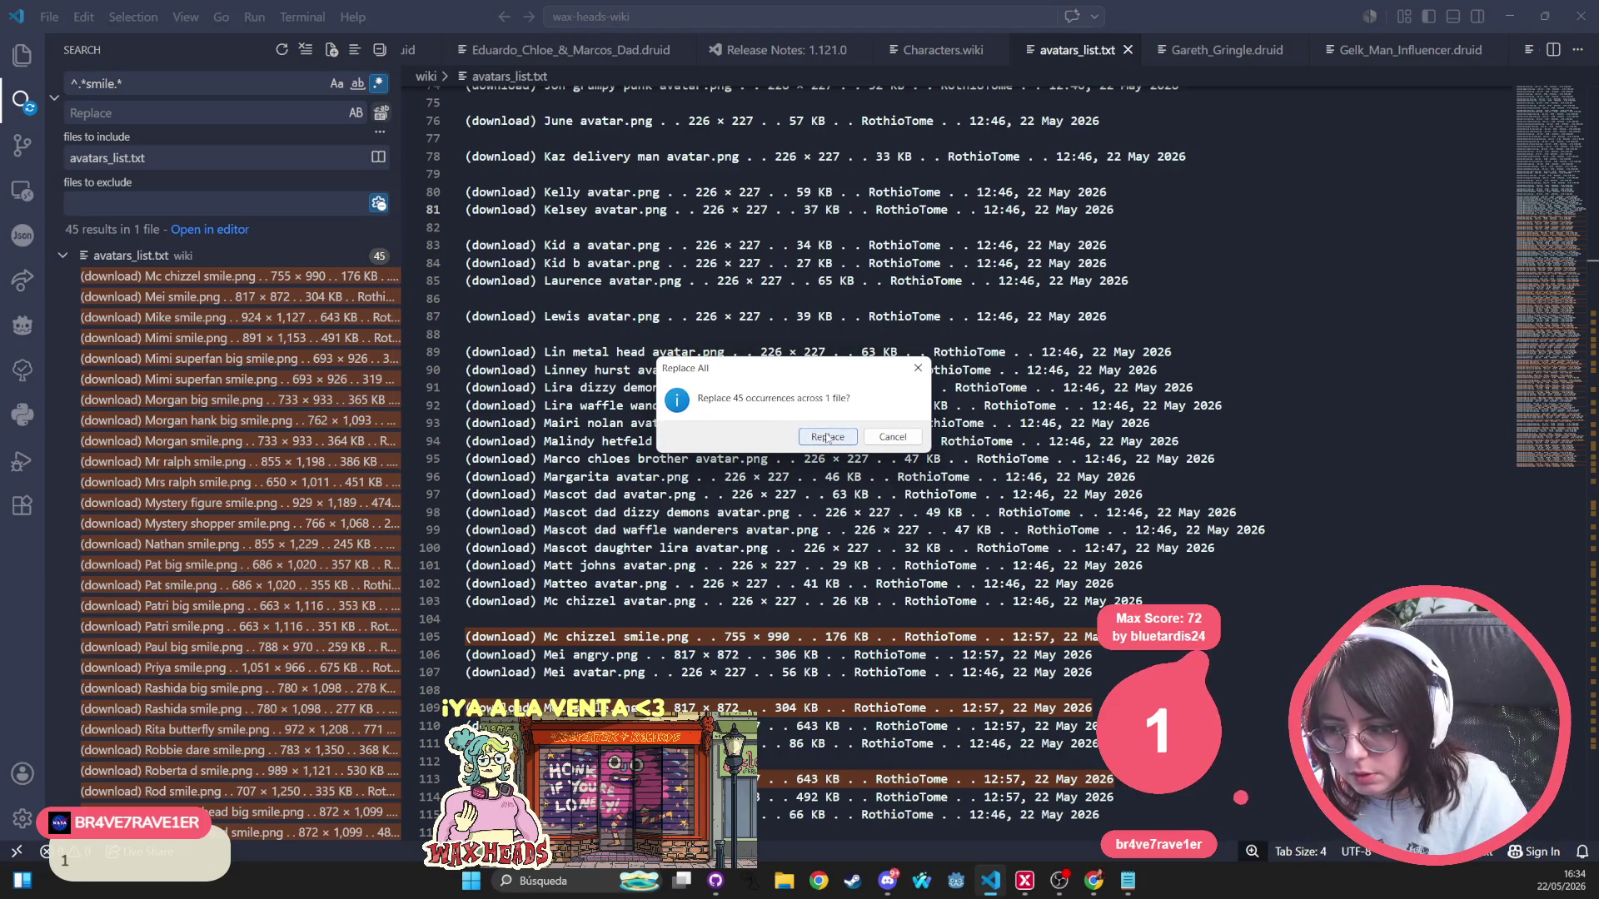
click(827, 437)
scroll(664, 456, down, 5)
scroll(663, 456, down, 5)
scroll(664, 457, down, 4)
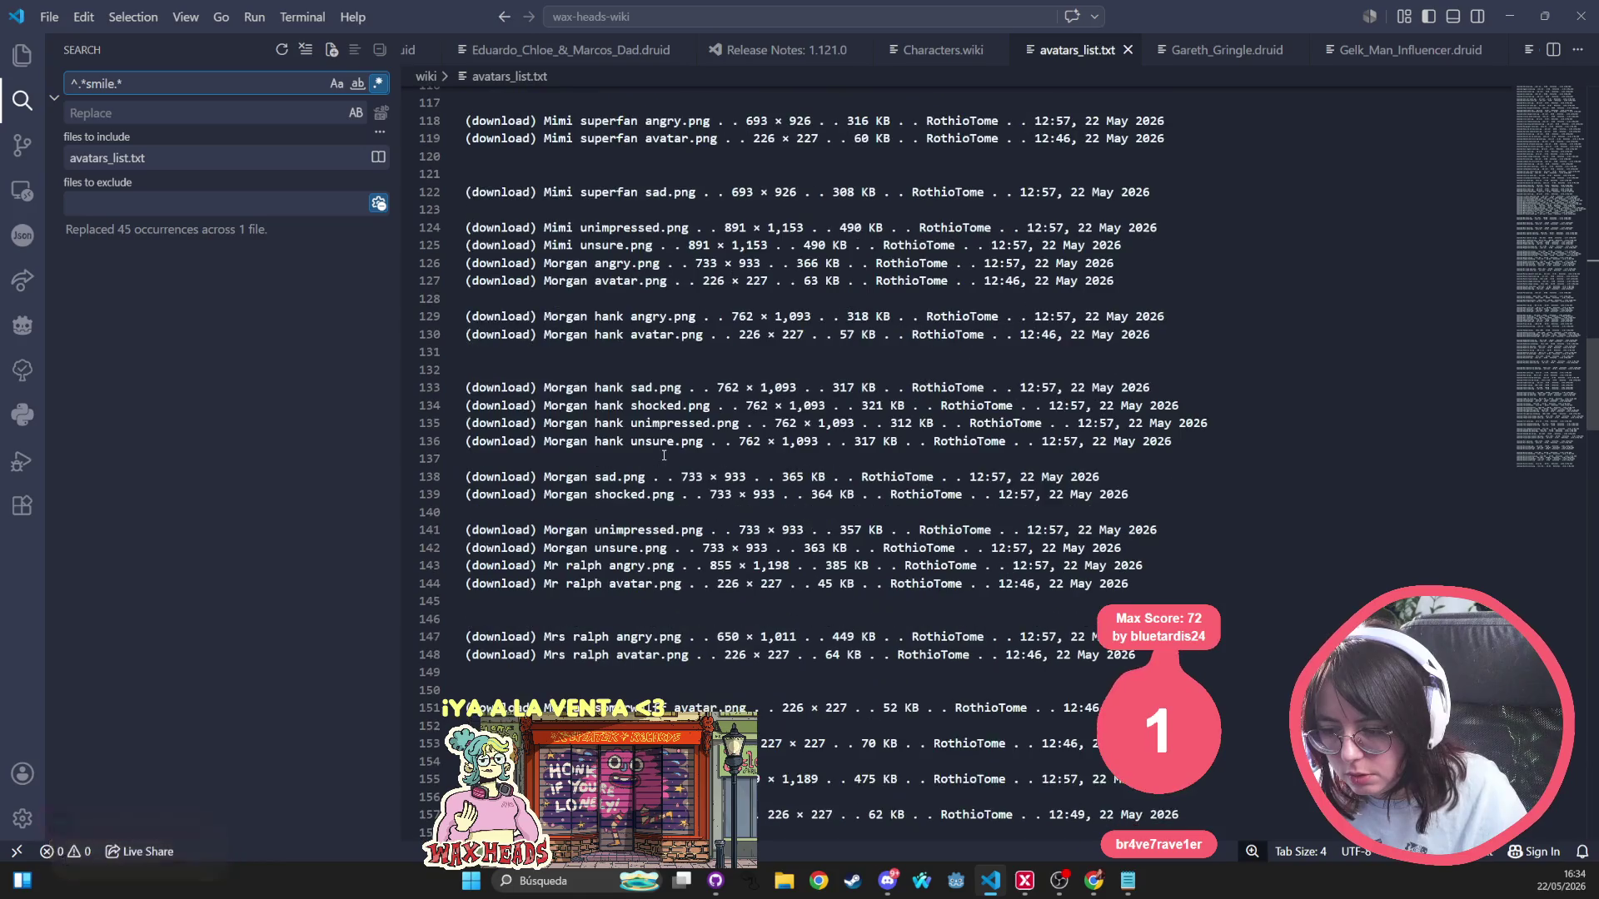
double_click(100, 83)
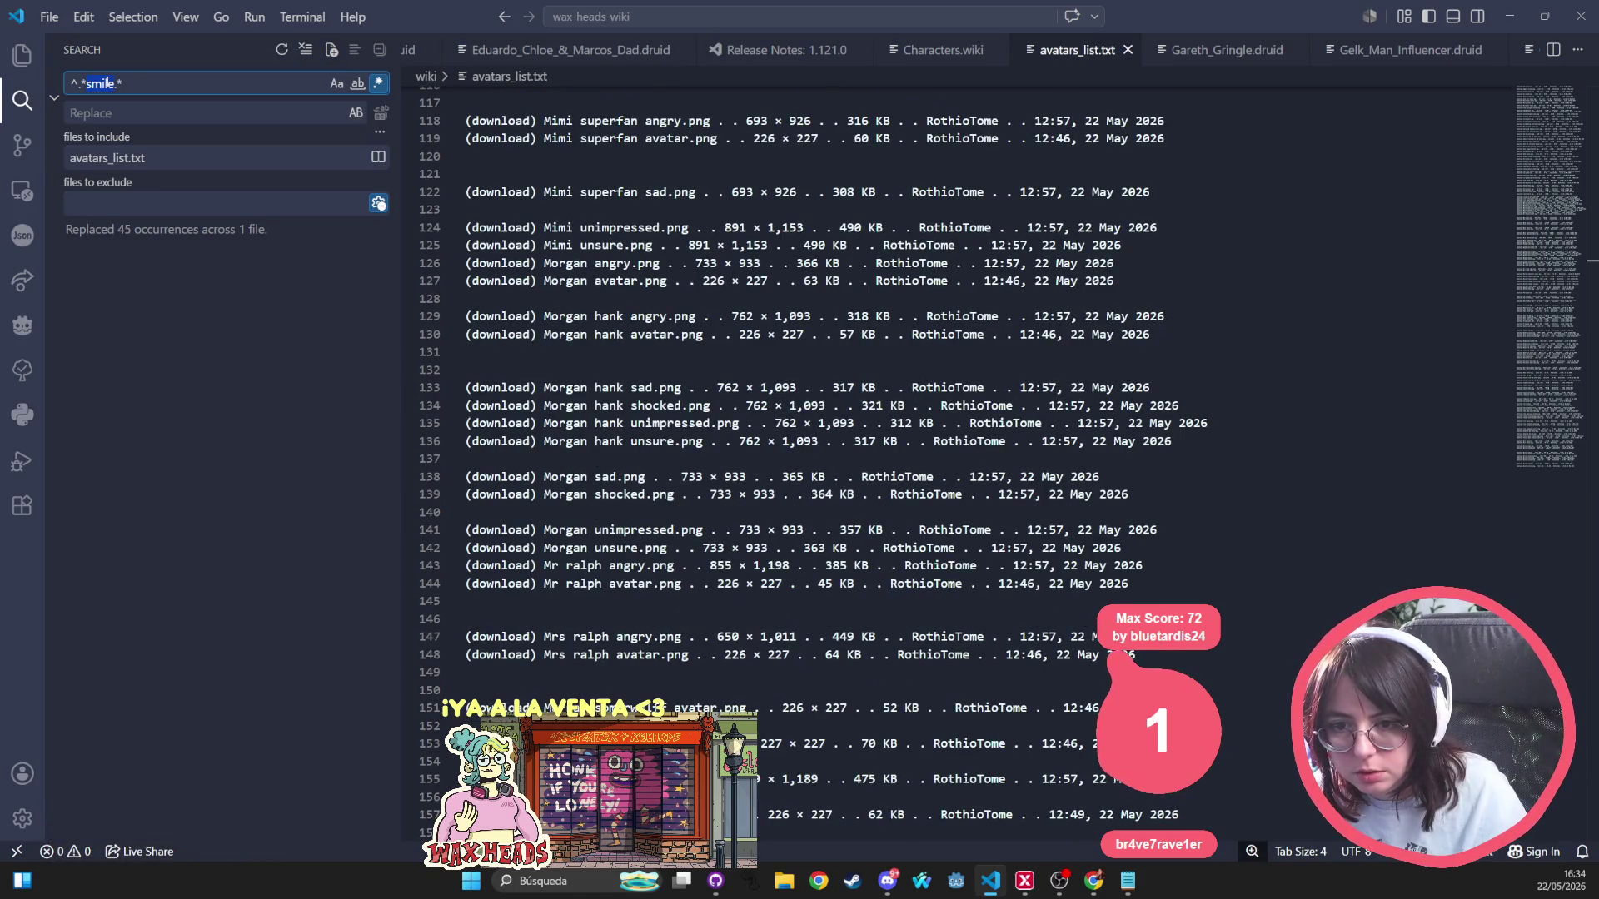
text(angry)
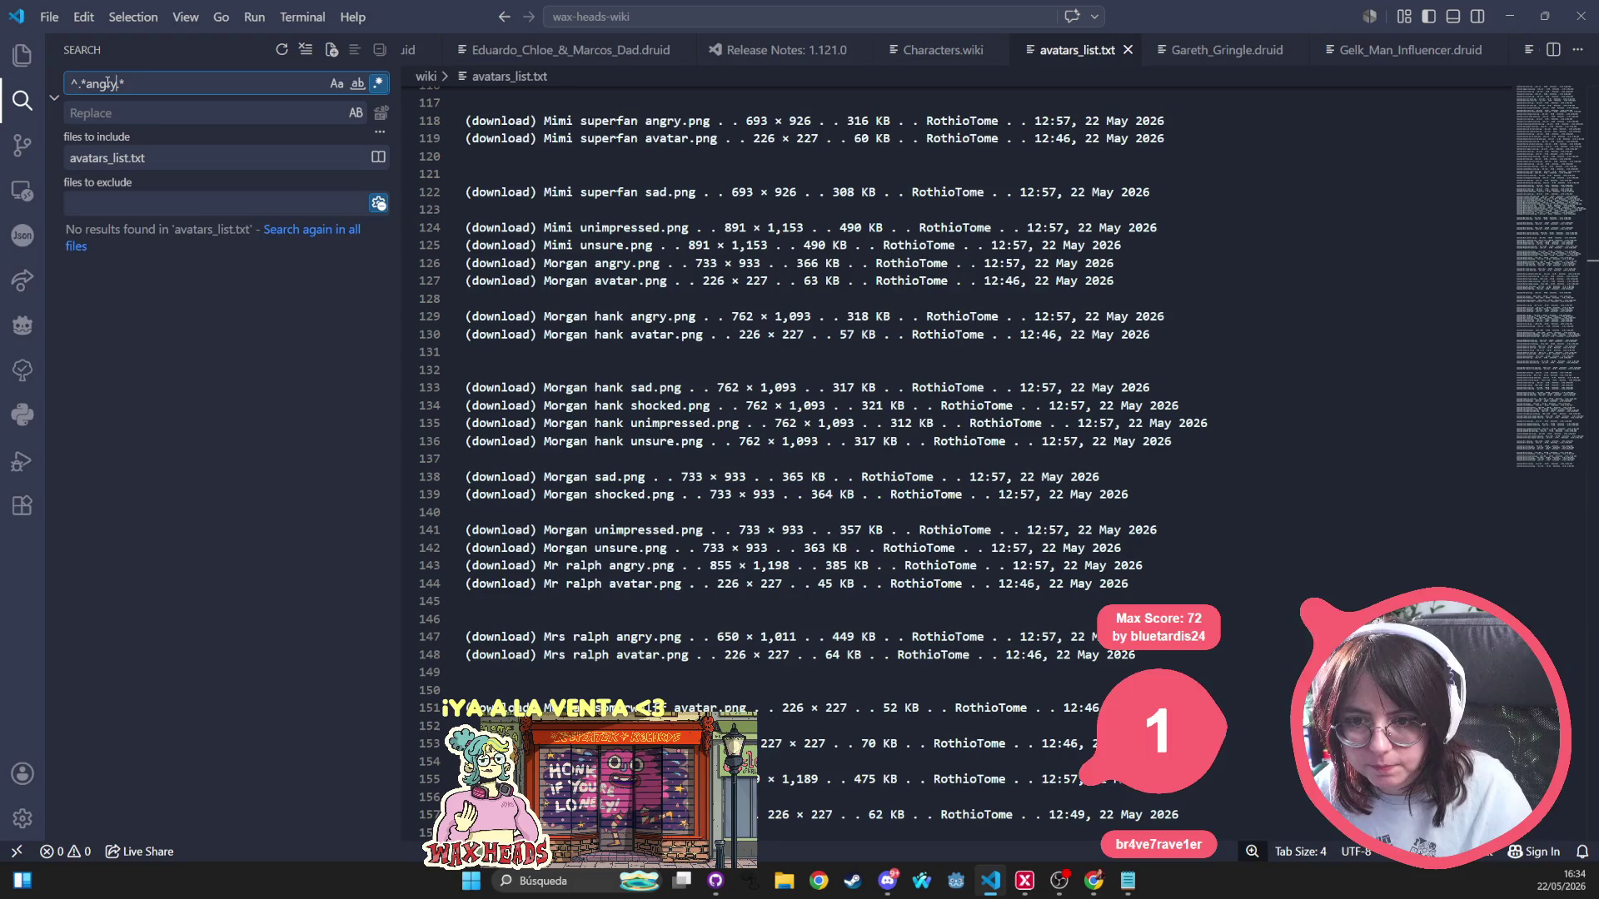
click(380, 113)
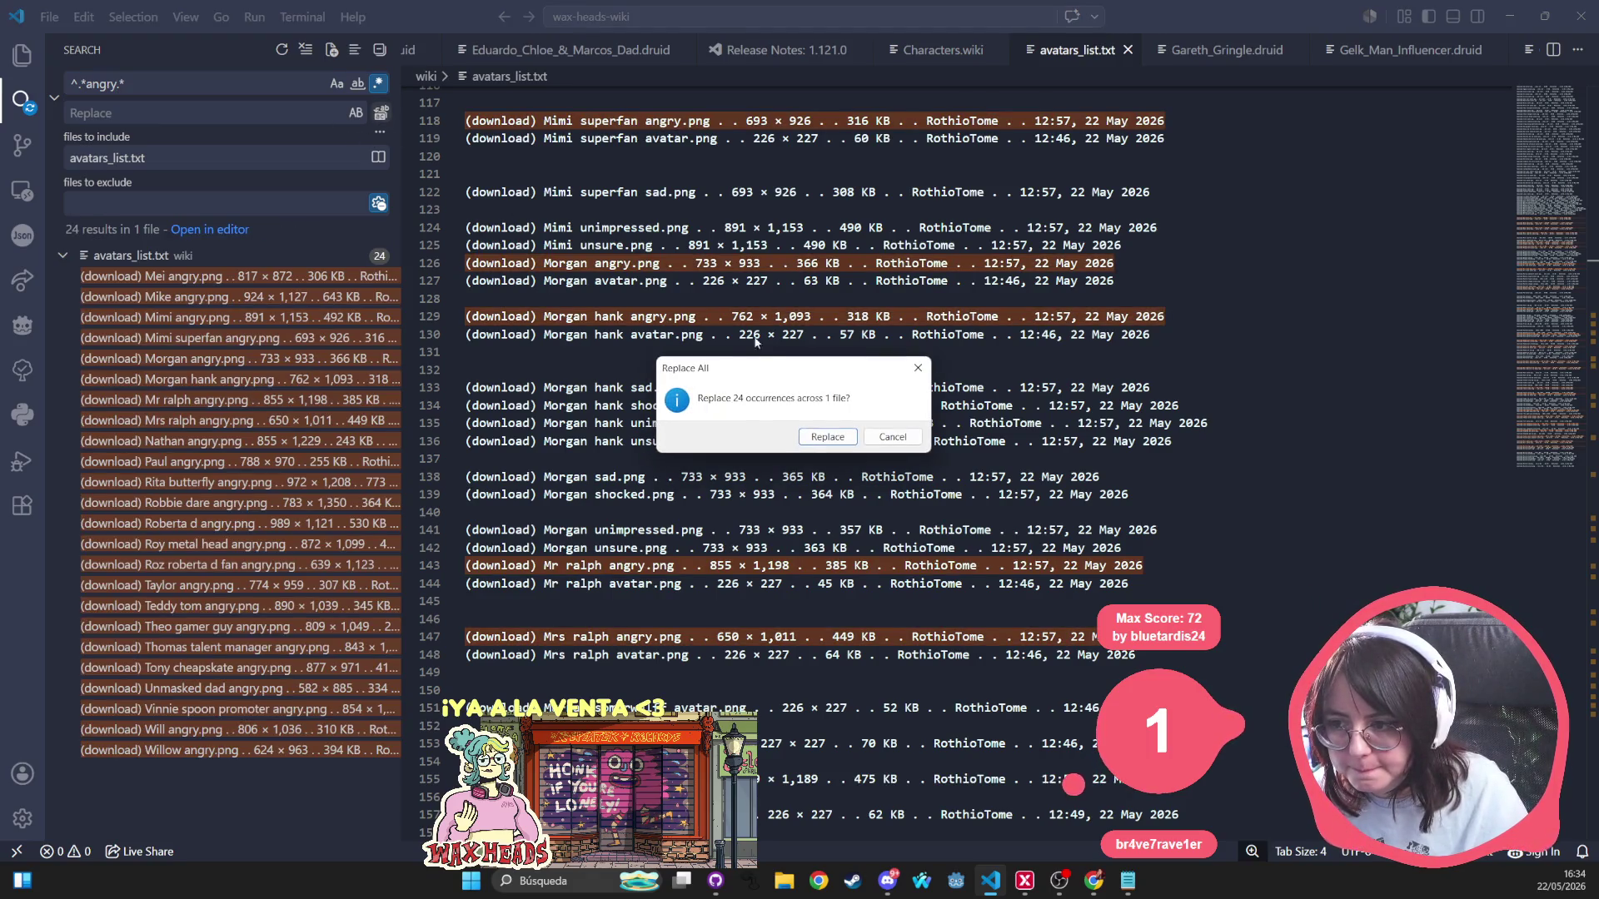
click(804, 433)
Blank the 7 unimpressed lines and the 13 unsure lines the same way.
double_click(100, 83)
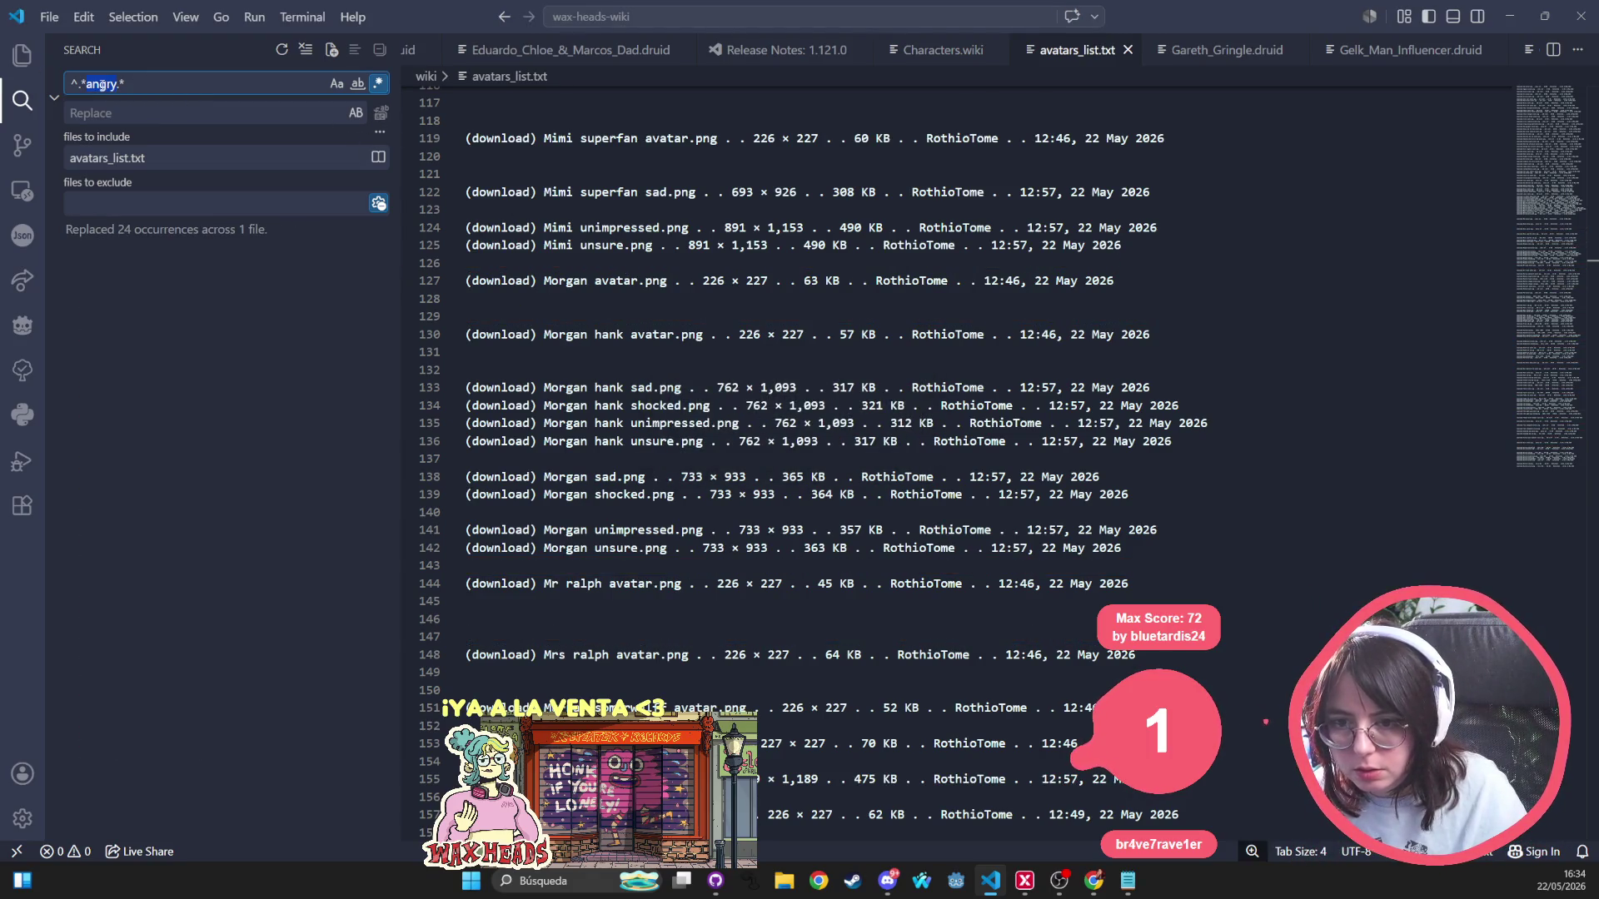
text(u)
key(BackSpace)
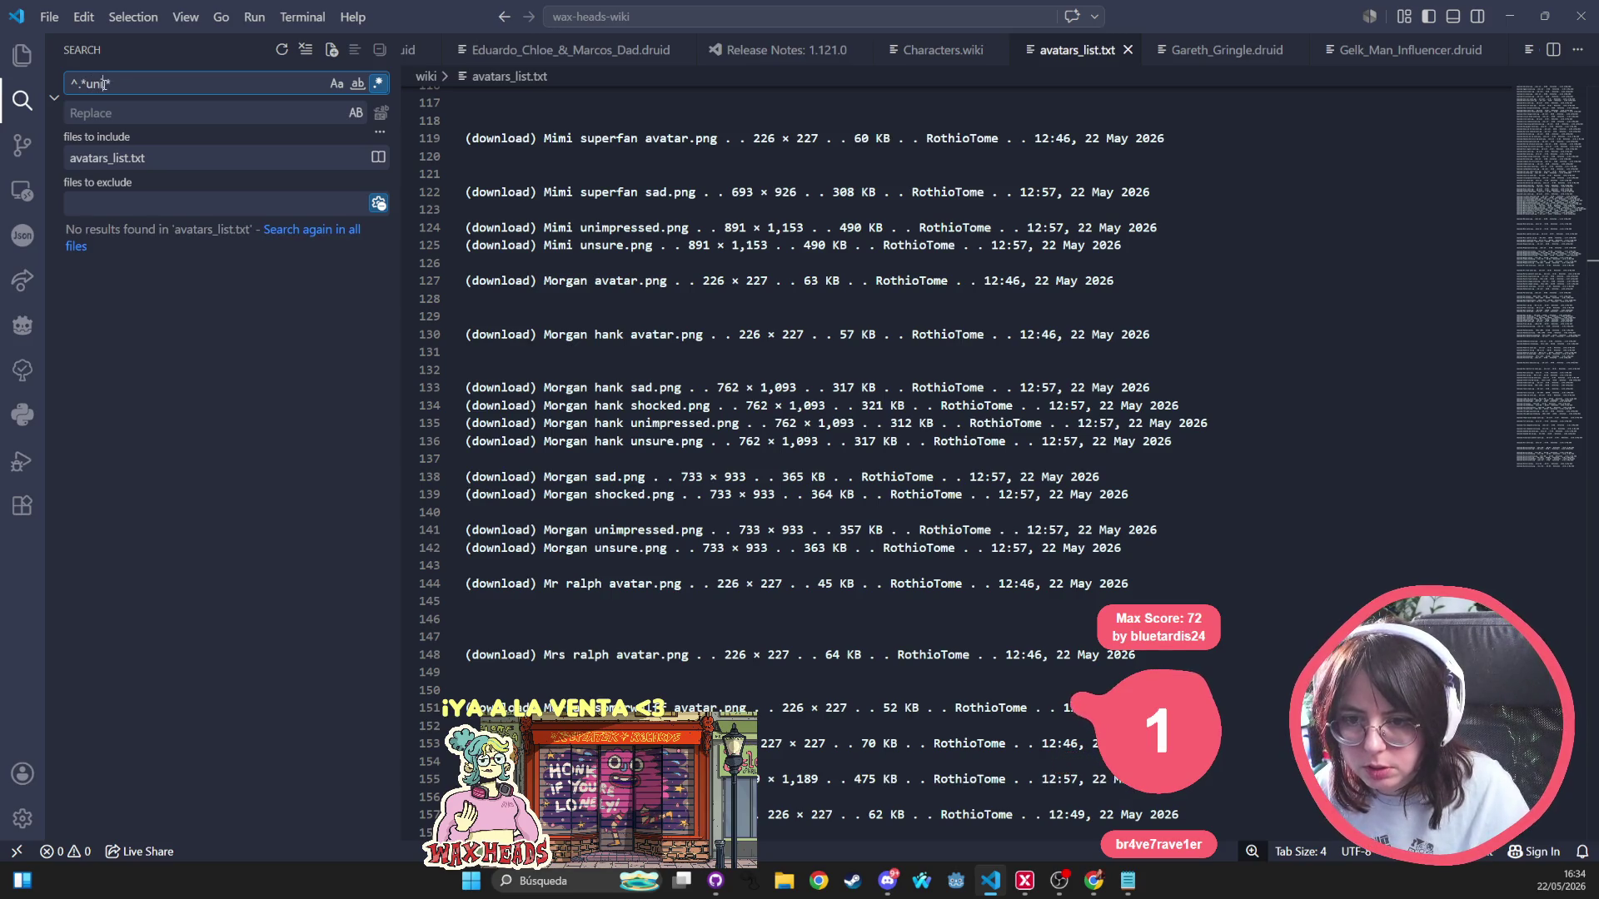
text(mpressed.)
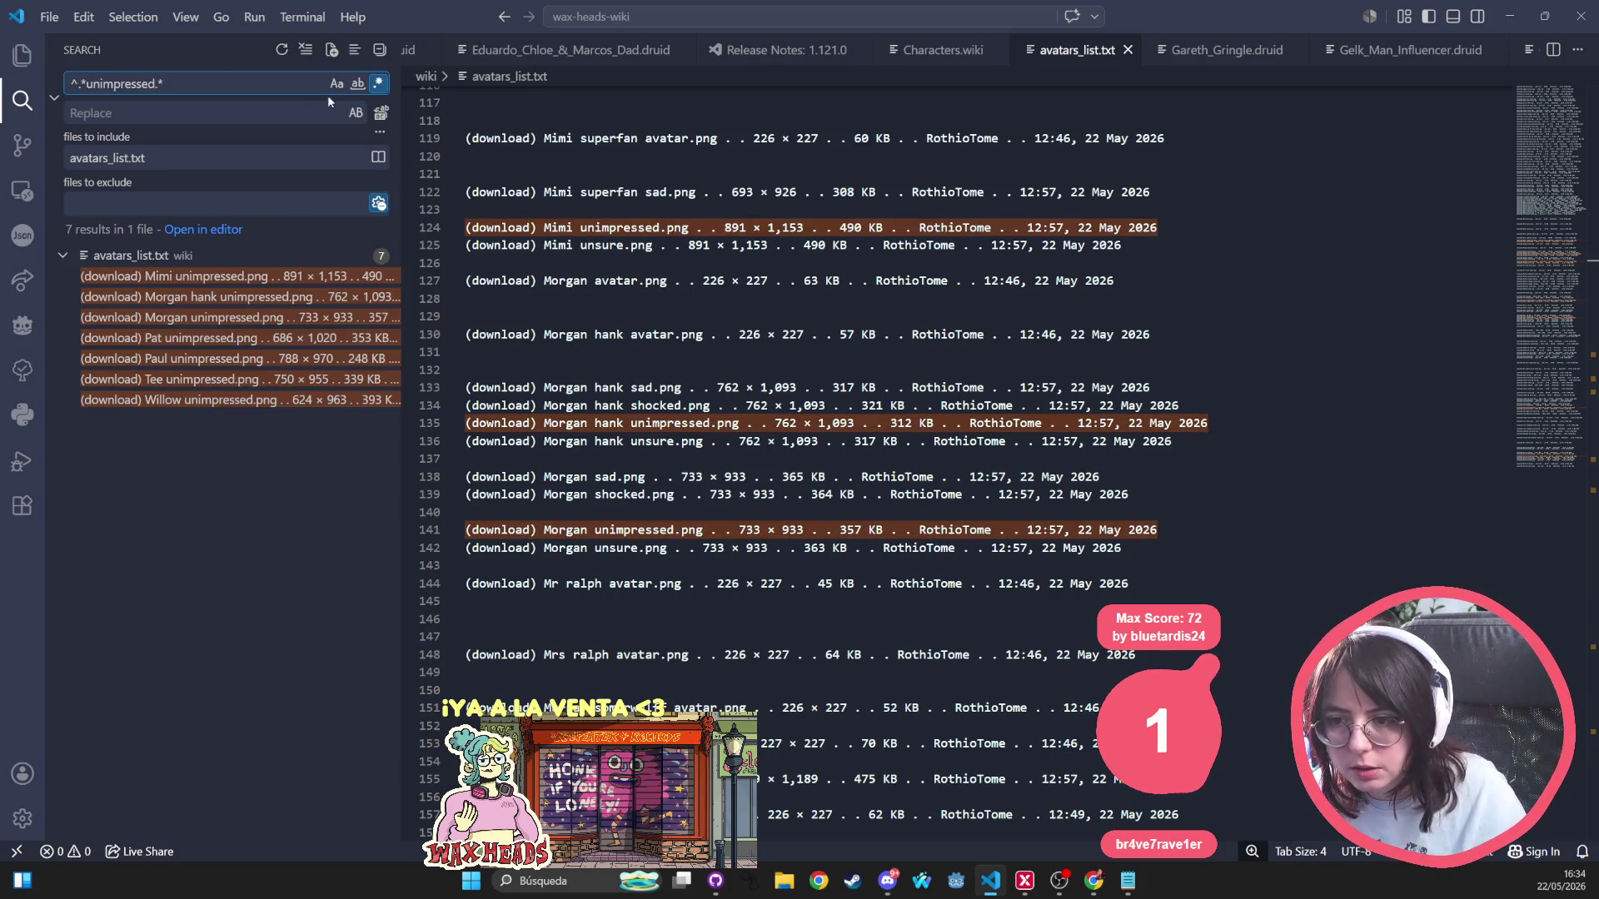
click(382, 112)
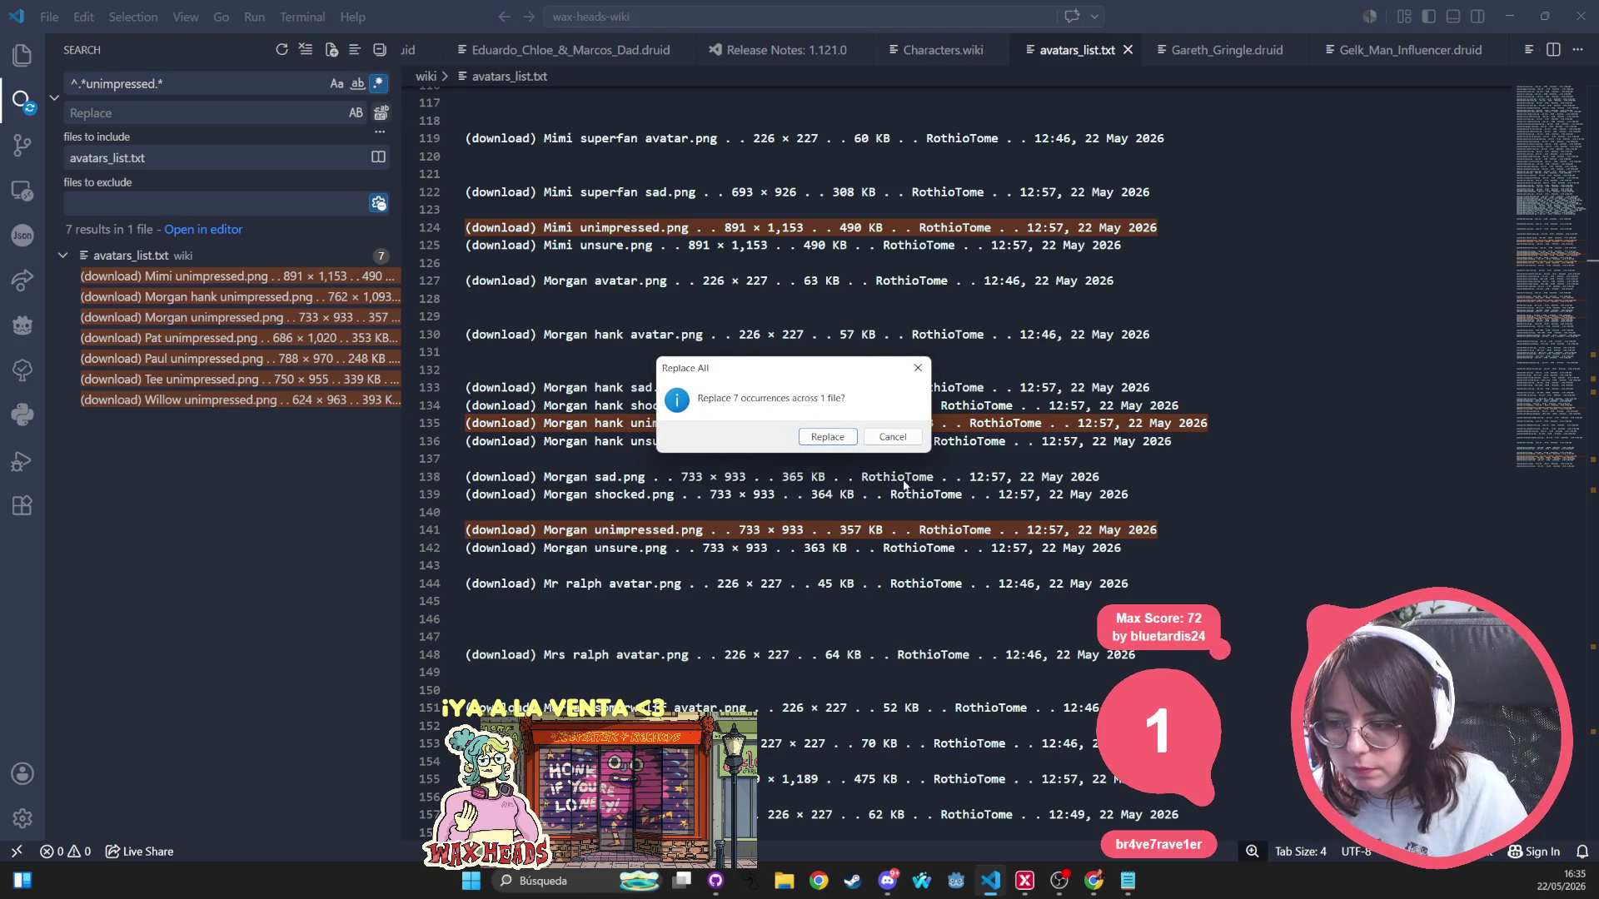
click(827, 437)
double_click(126, 82)
text(unsure)
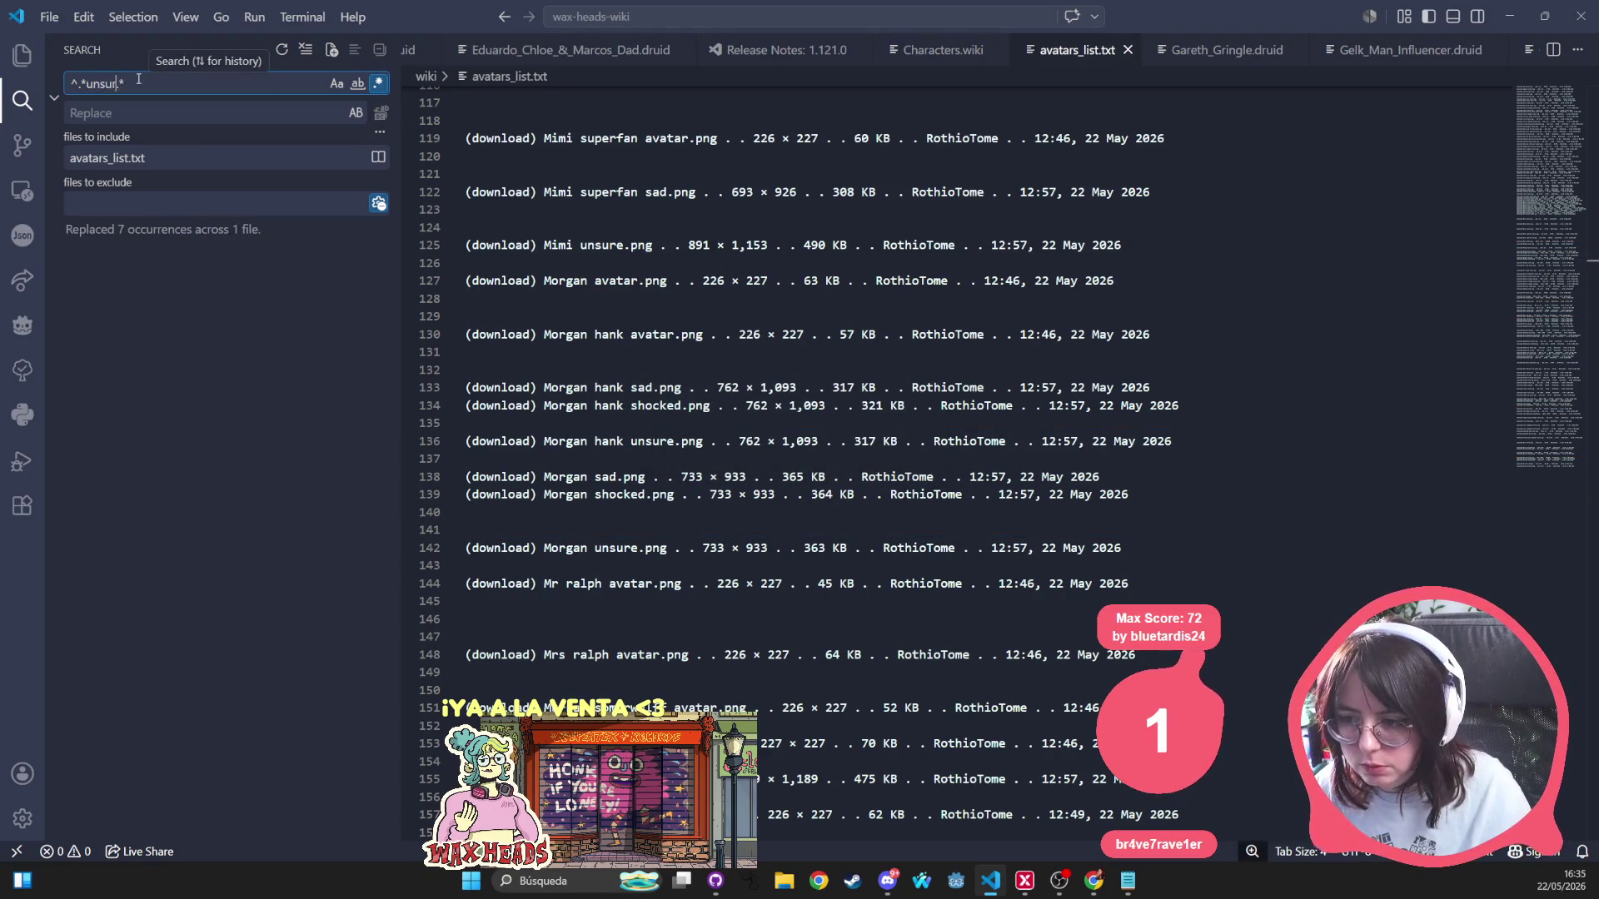
click(382, 112)
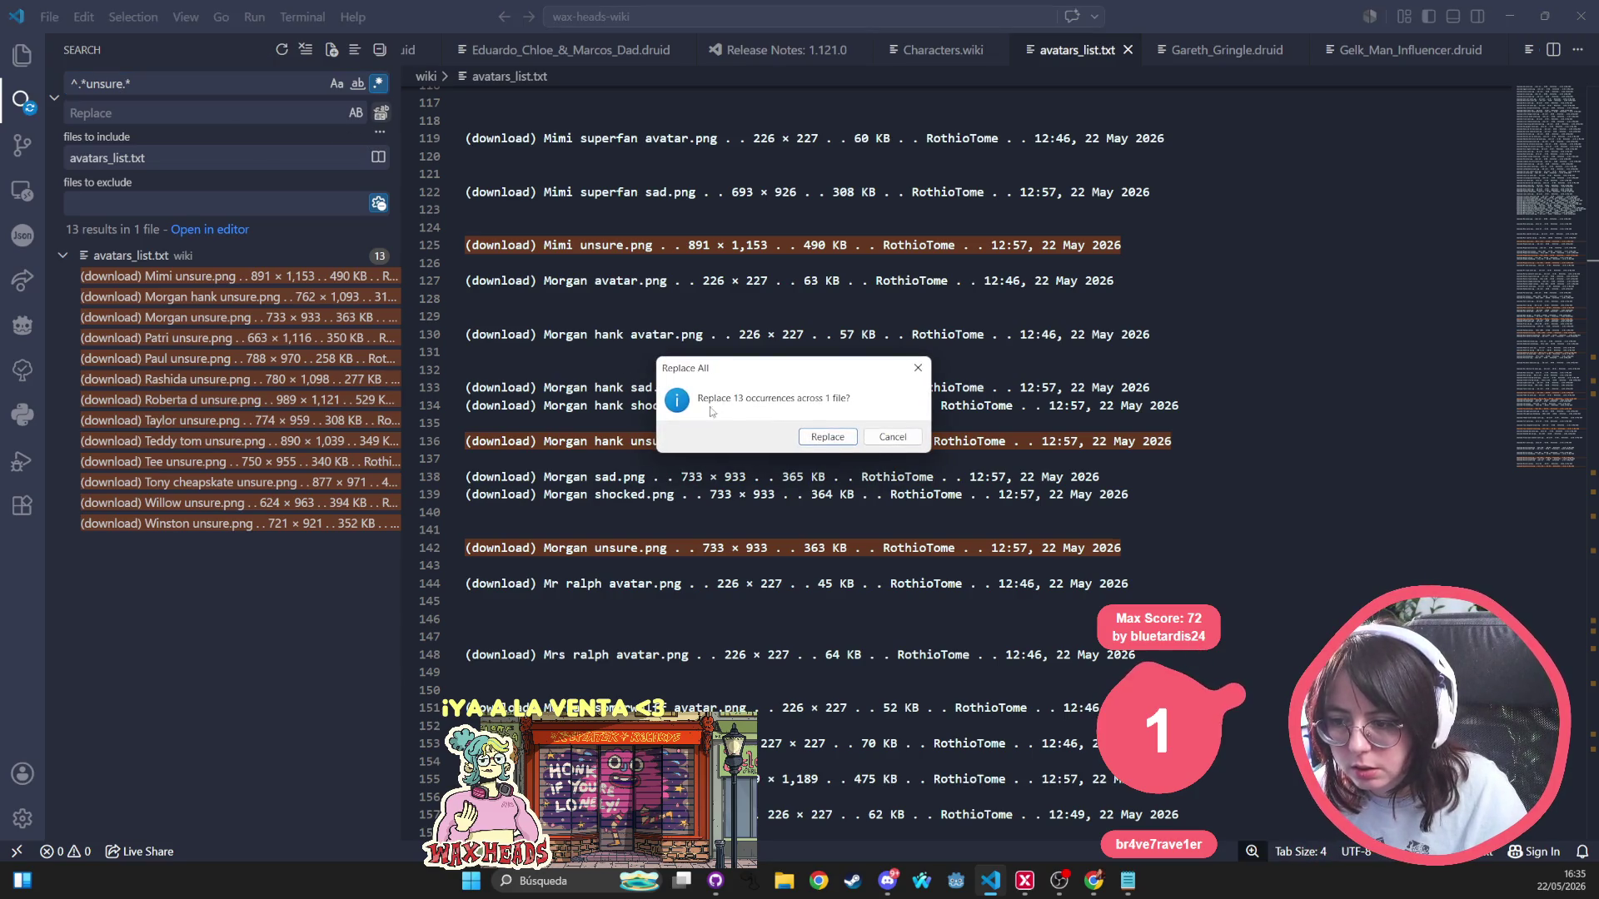
click(825, 434)
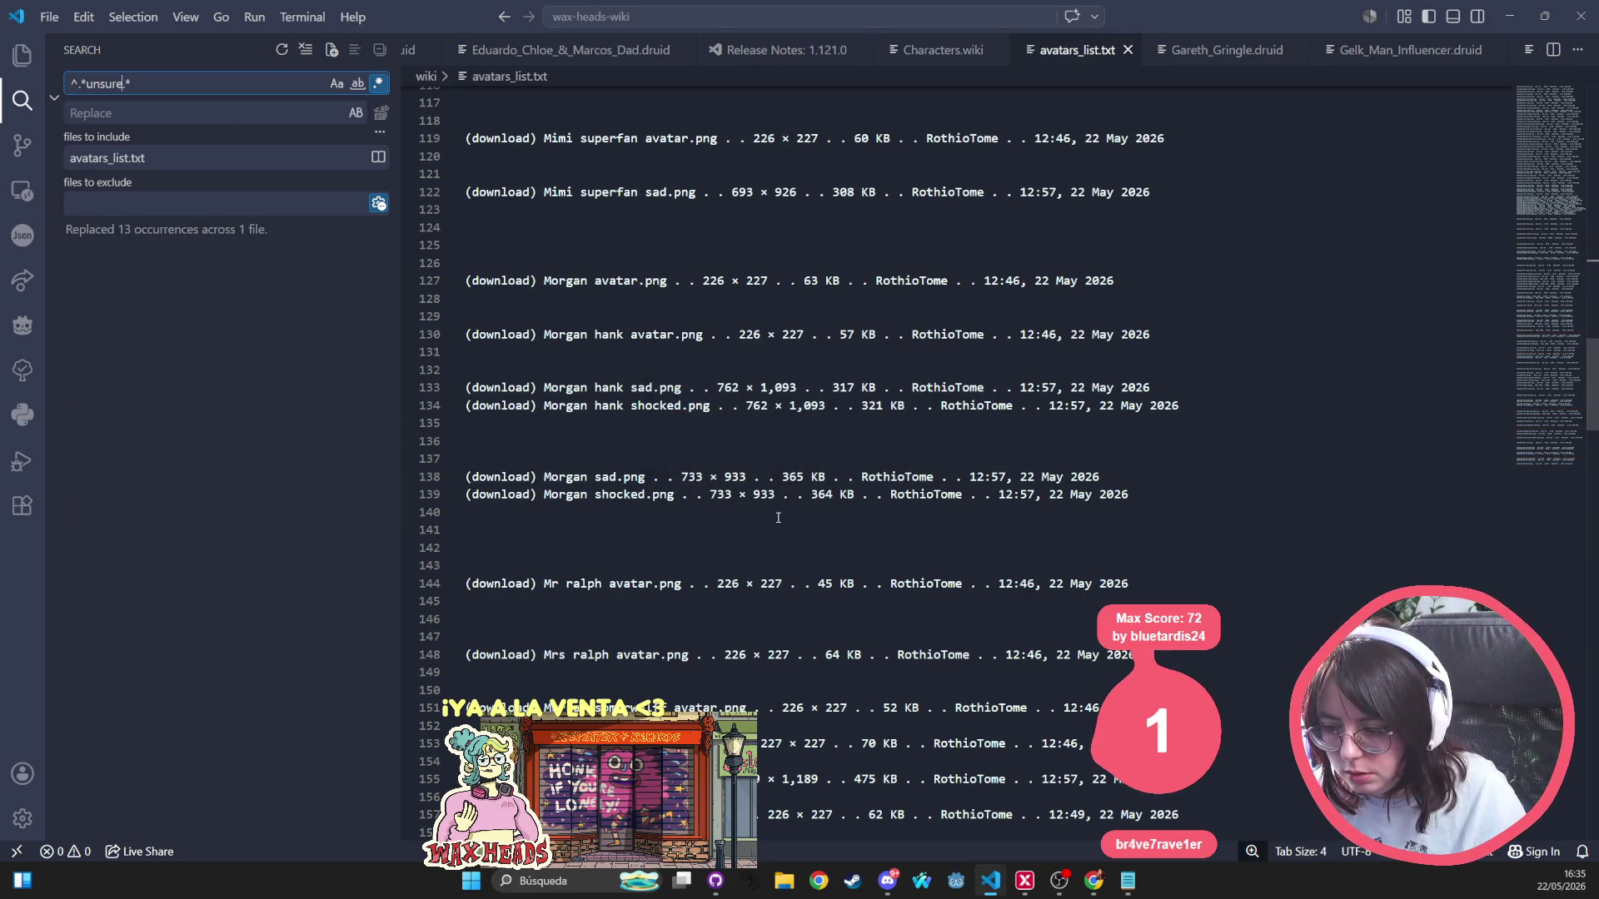
Blank the 8 shocked lines and start replacing the sad lines.
double_click(107, 83)
text(shocke)
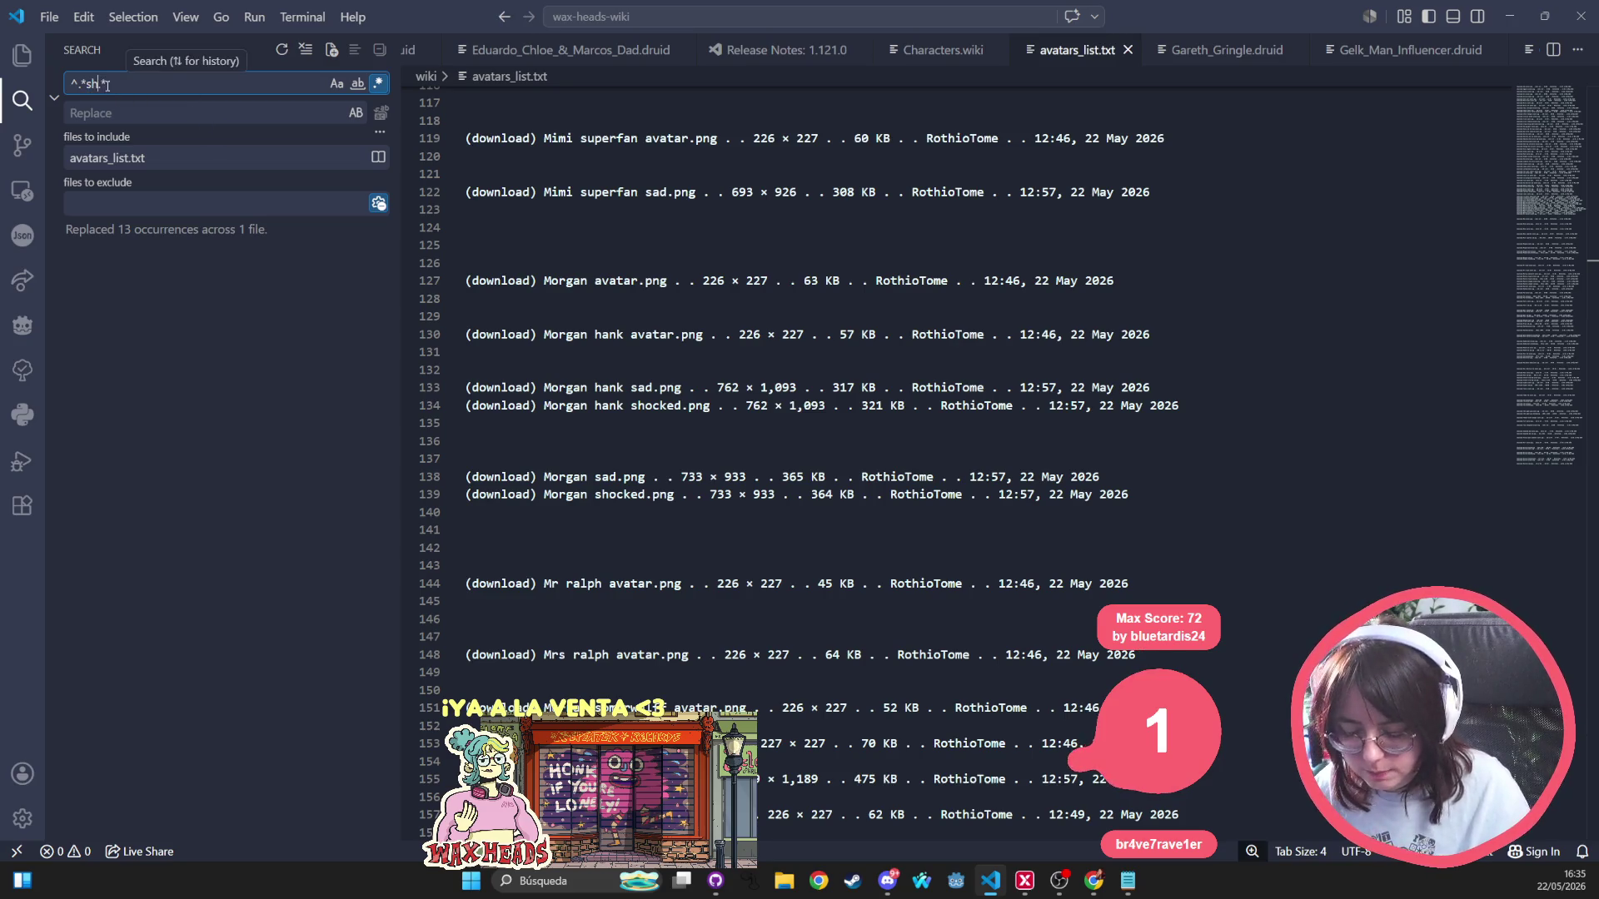
text(d)
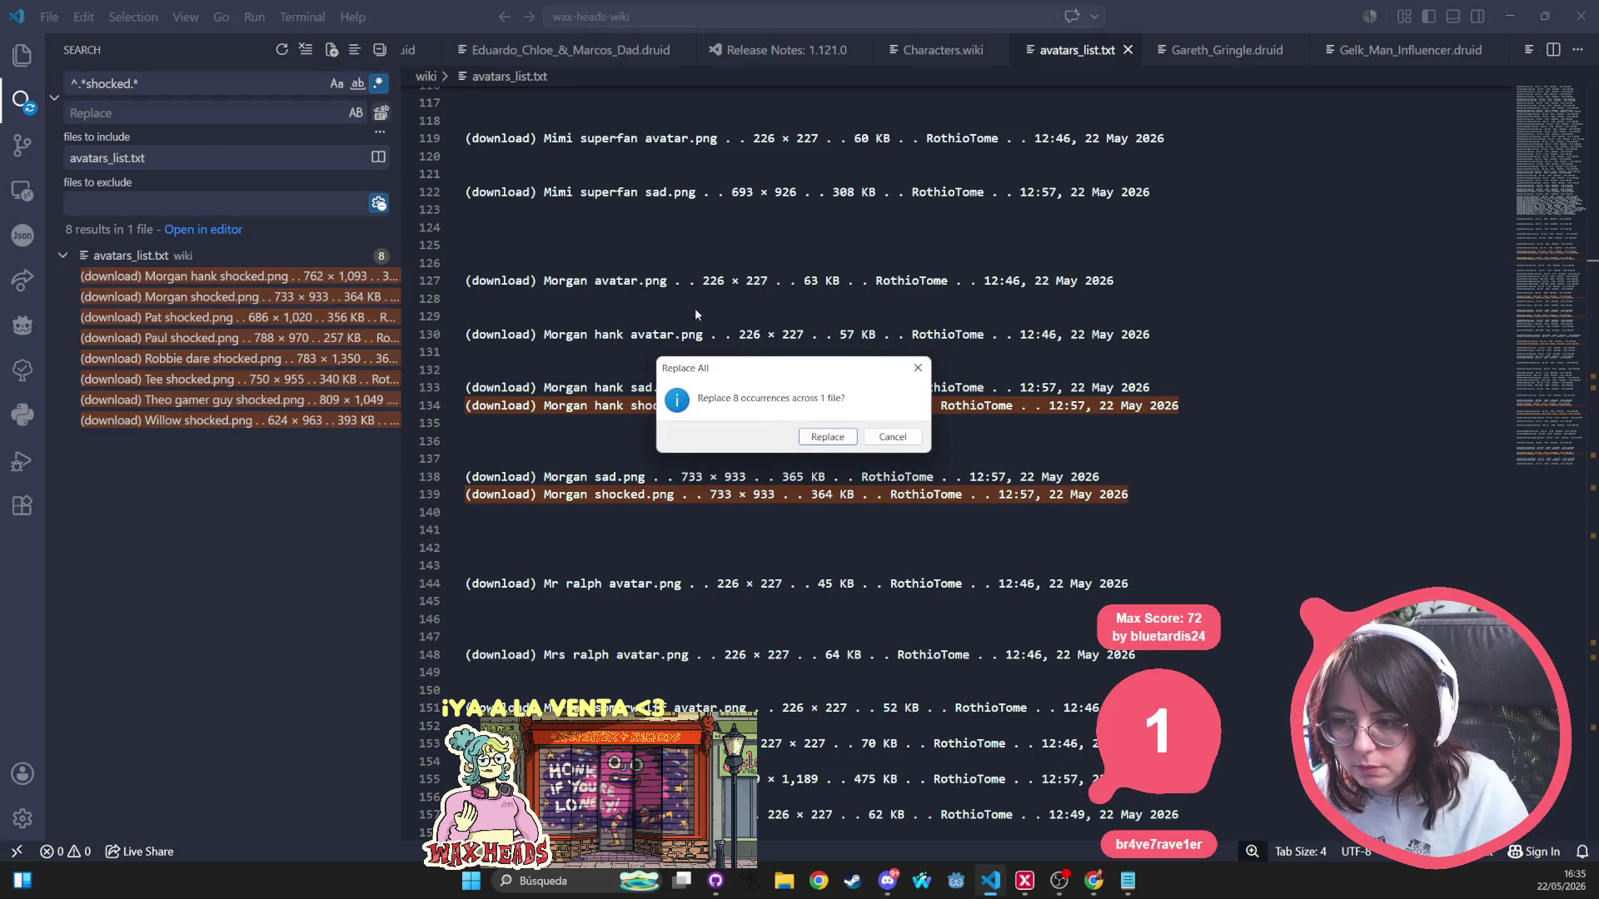
click(381, 114)
click(829, 437)
double_click(111, 83)
text(sad)
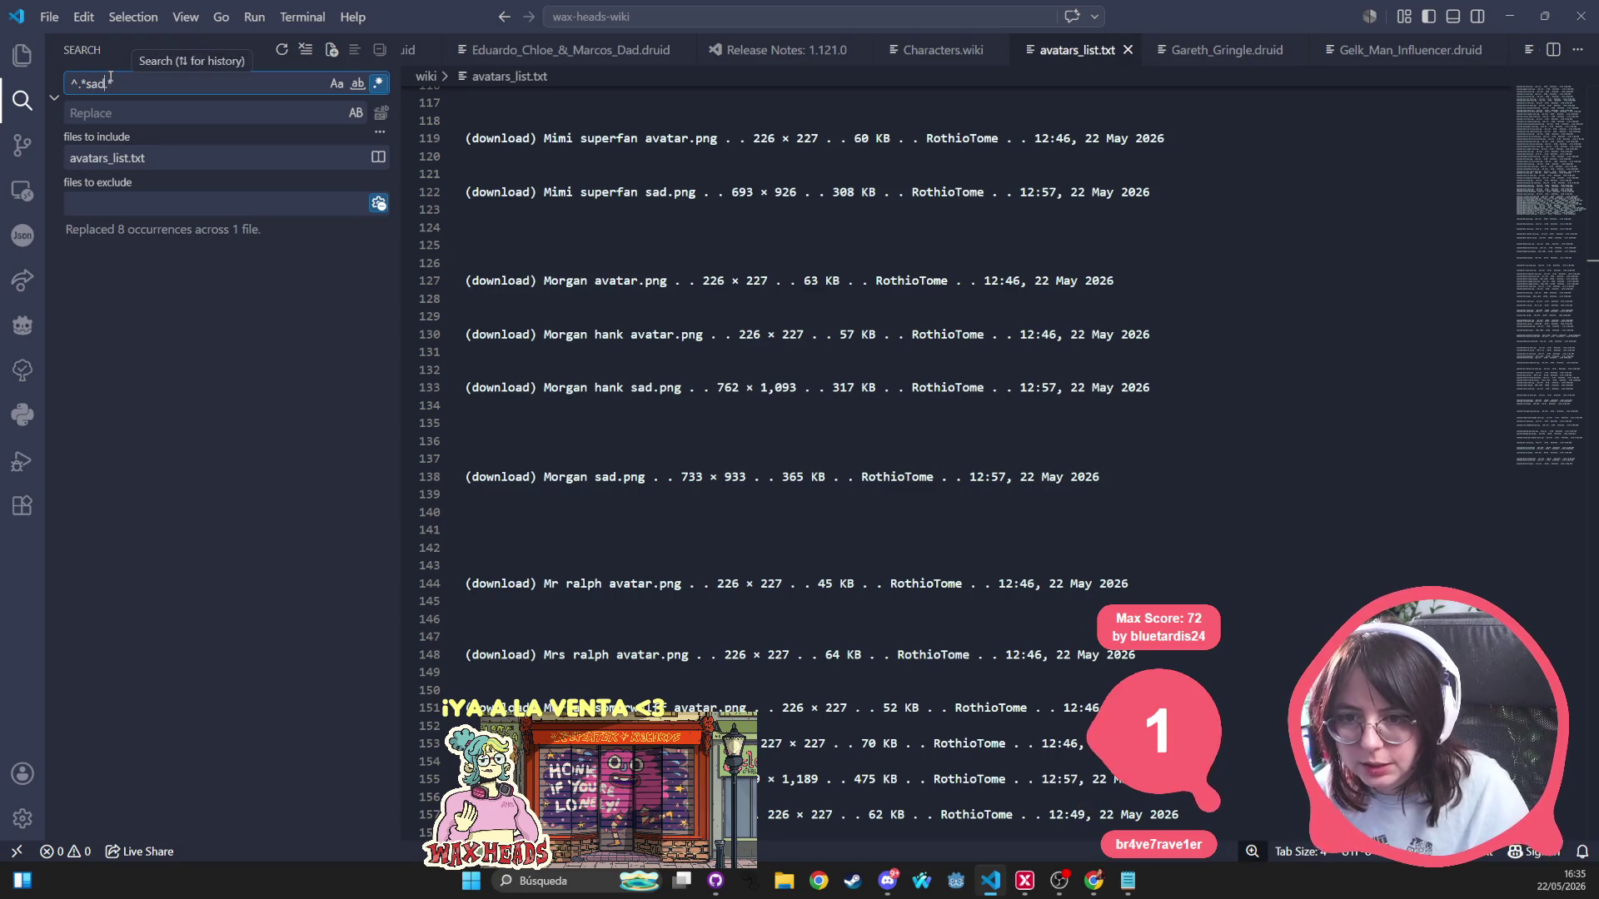
click(382, 113)
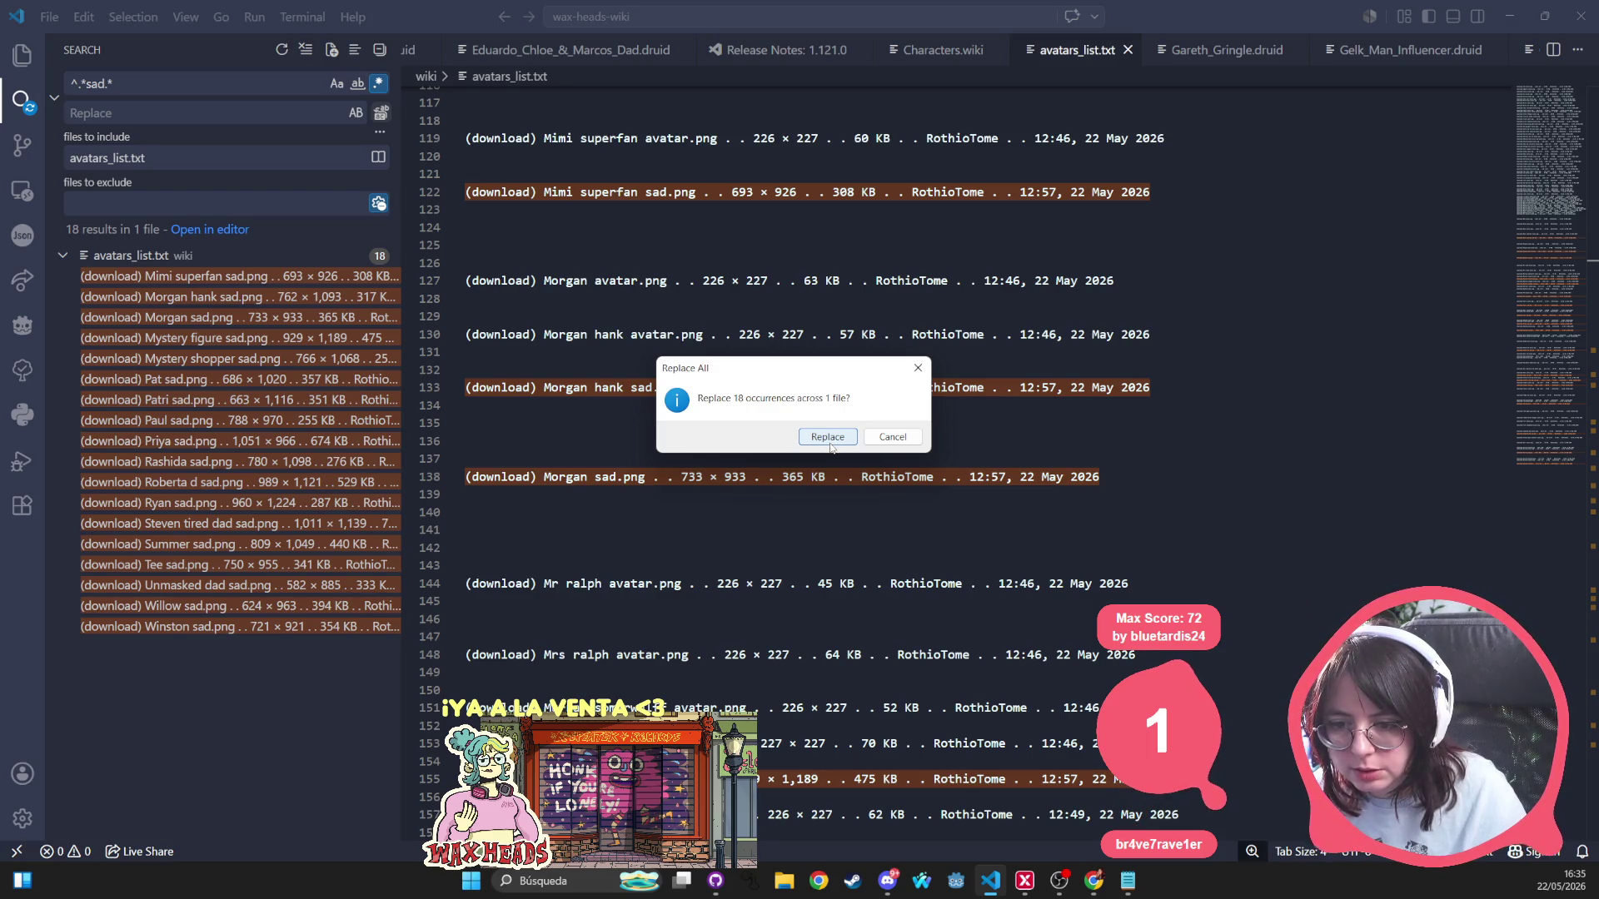
Confirm blanking all 18 sad lines in avatars_list.txt.
click(830, 437)
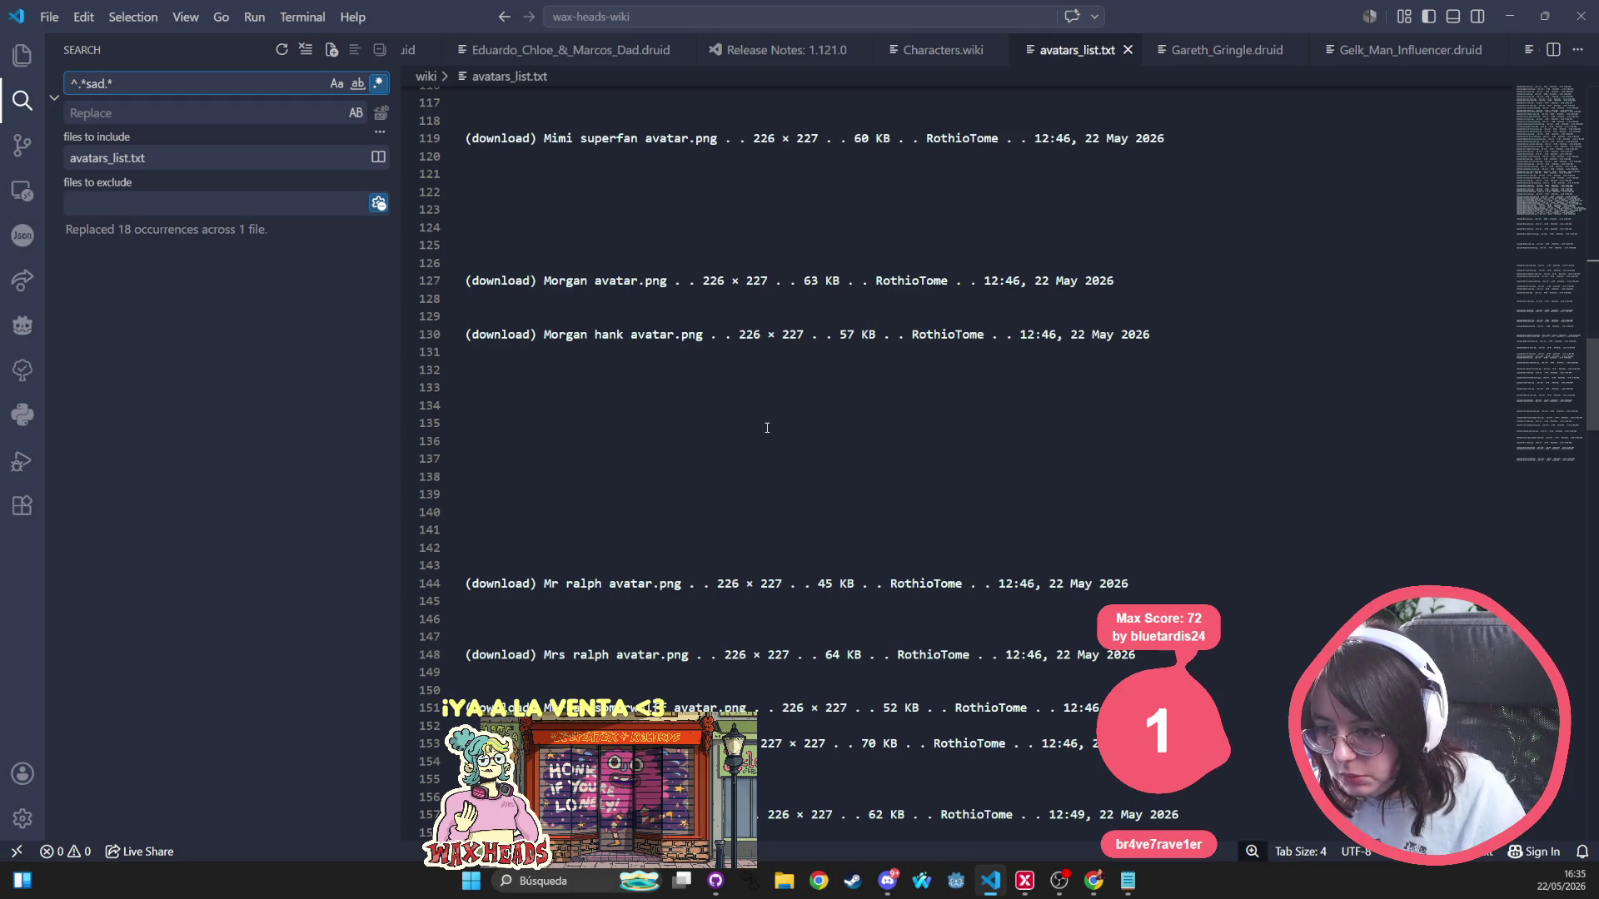
scroll(765, 427, down, 4)
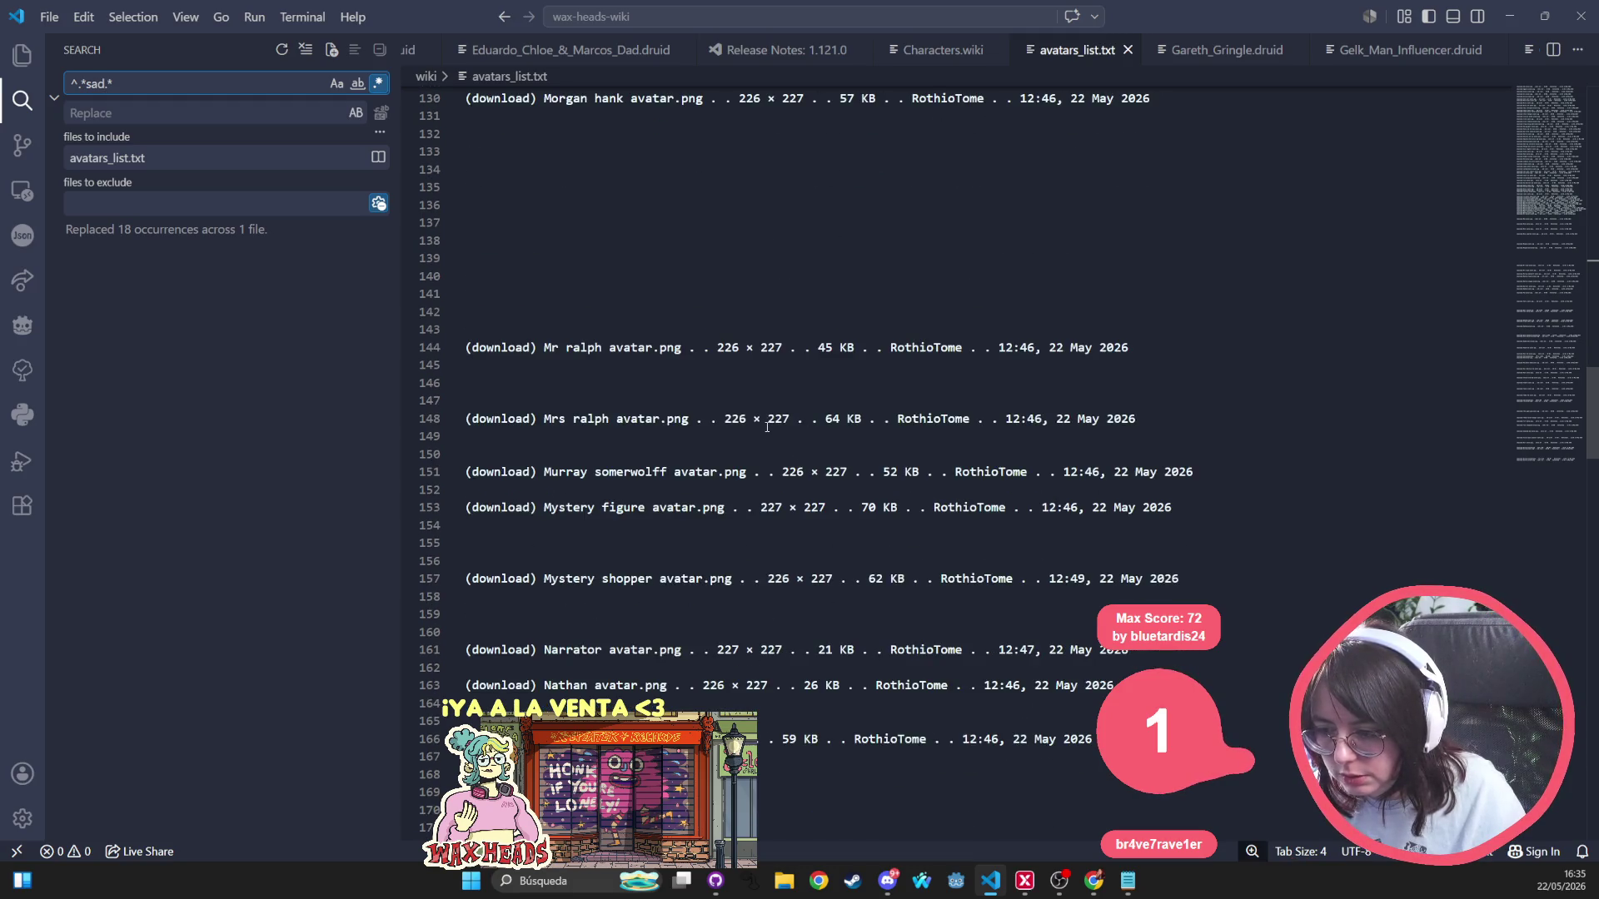
scroll(767, 426, up, 2)
scroll(767, 424, up, 5)
scroll(768, 422, up, 3)
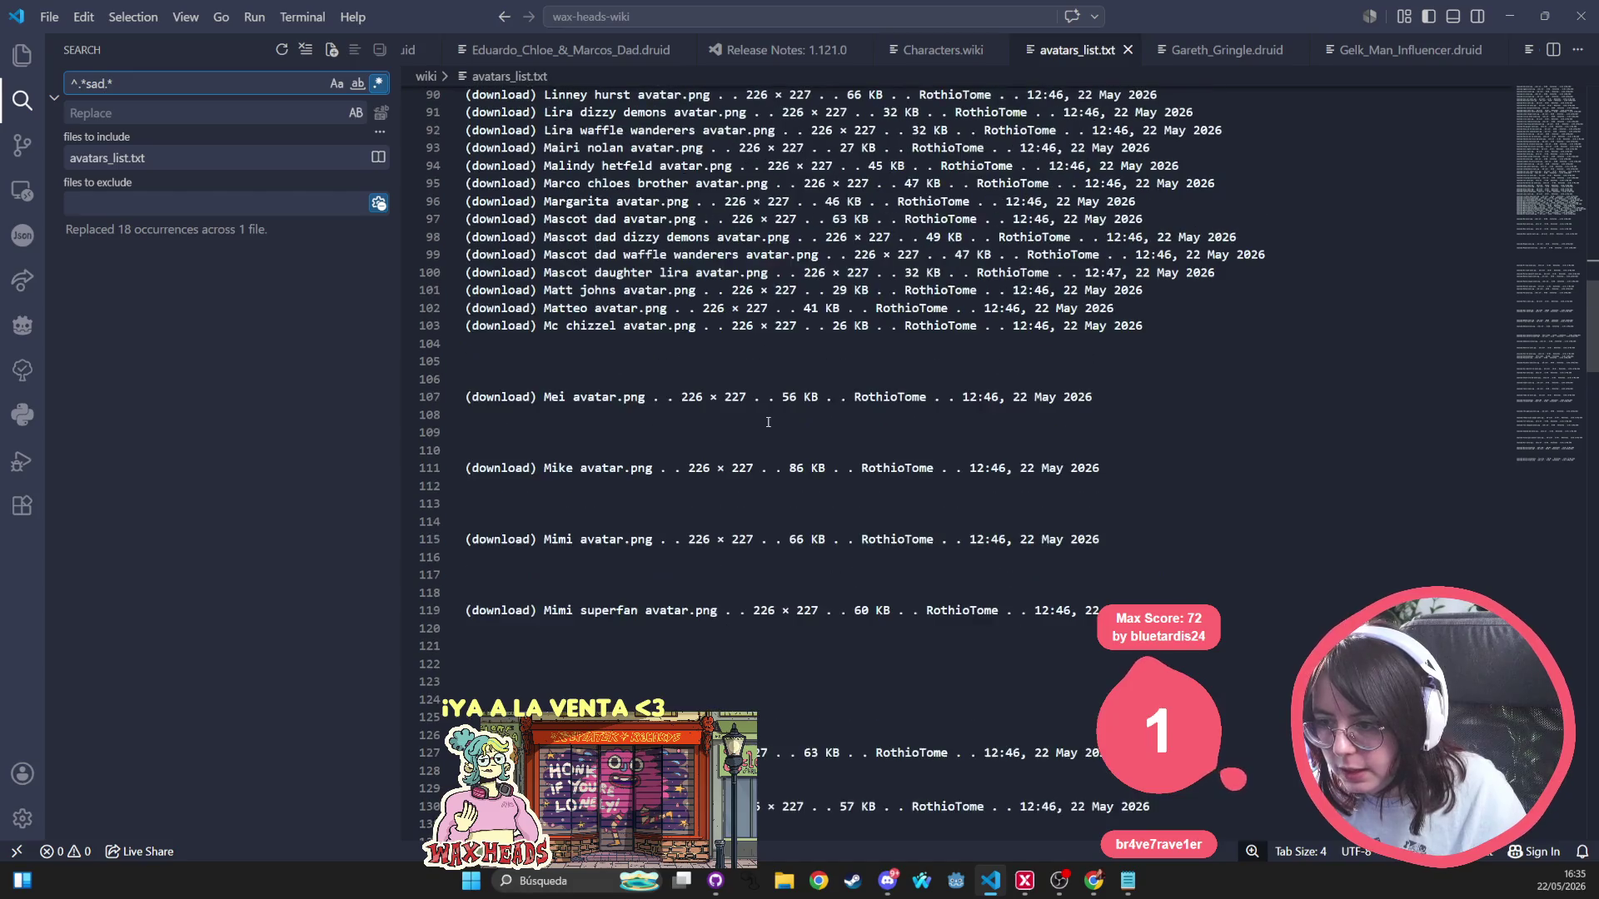
Delete the blank lines above the Mei, Morgan avatar and Morgan hank entries.
drag(596, 348, 473, 378)
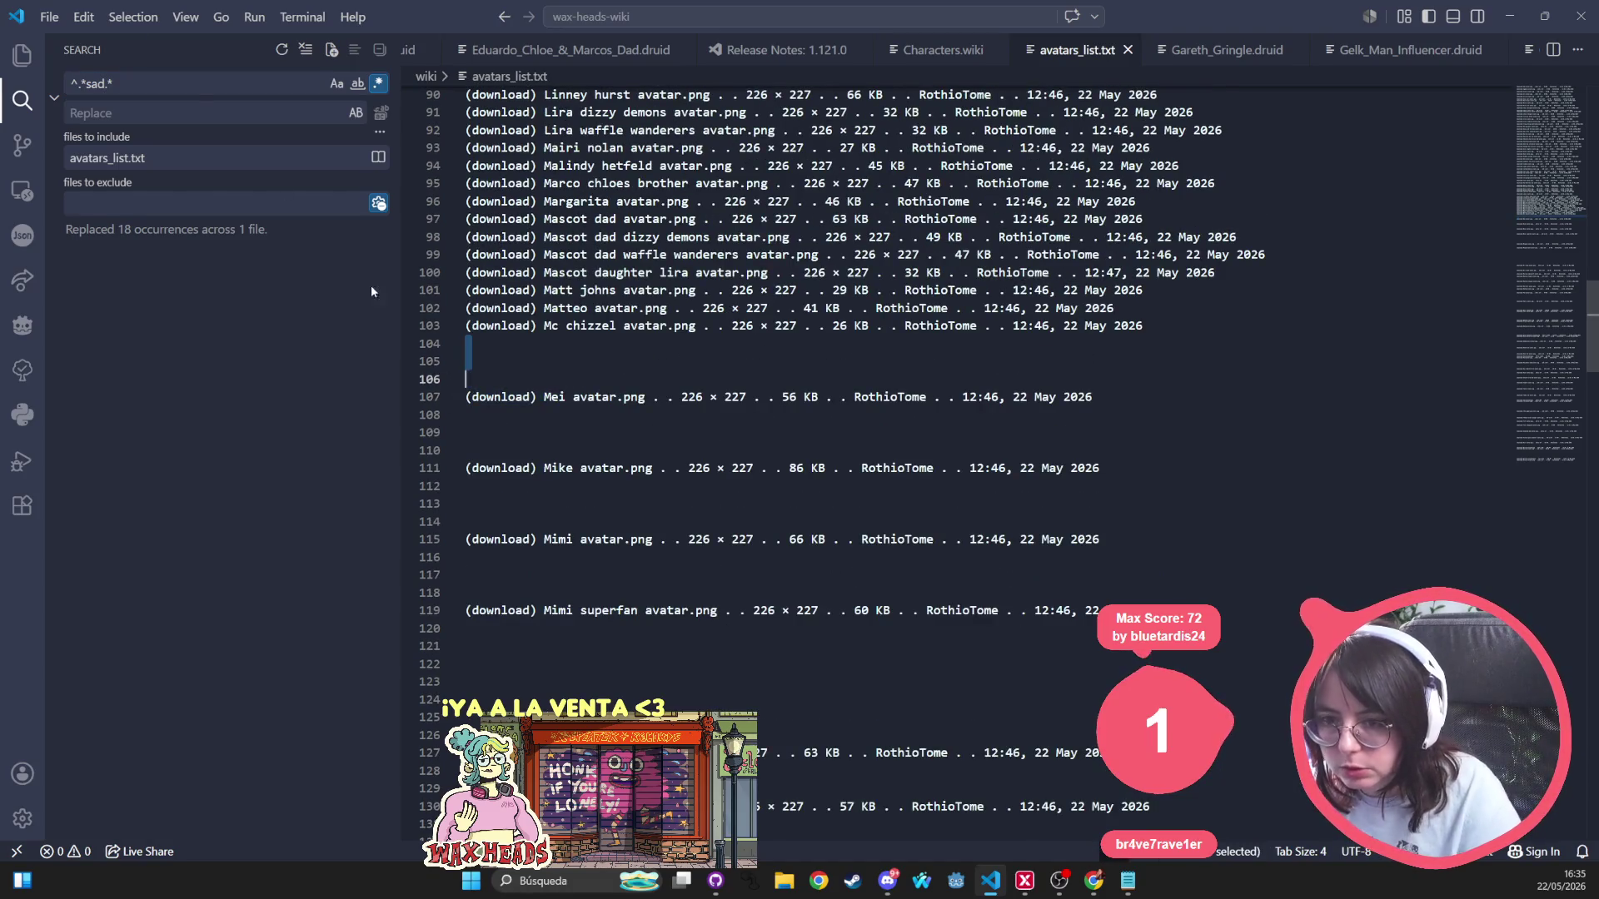
click(127, 78)
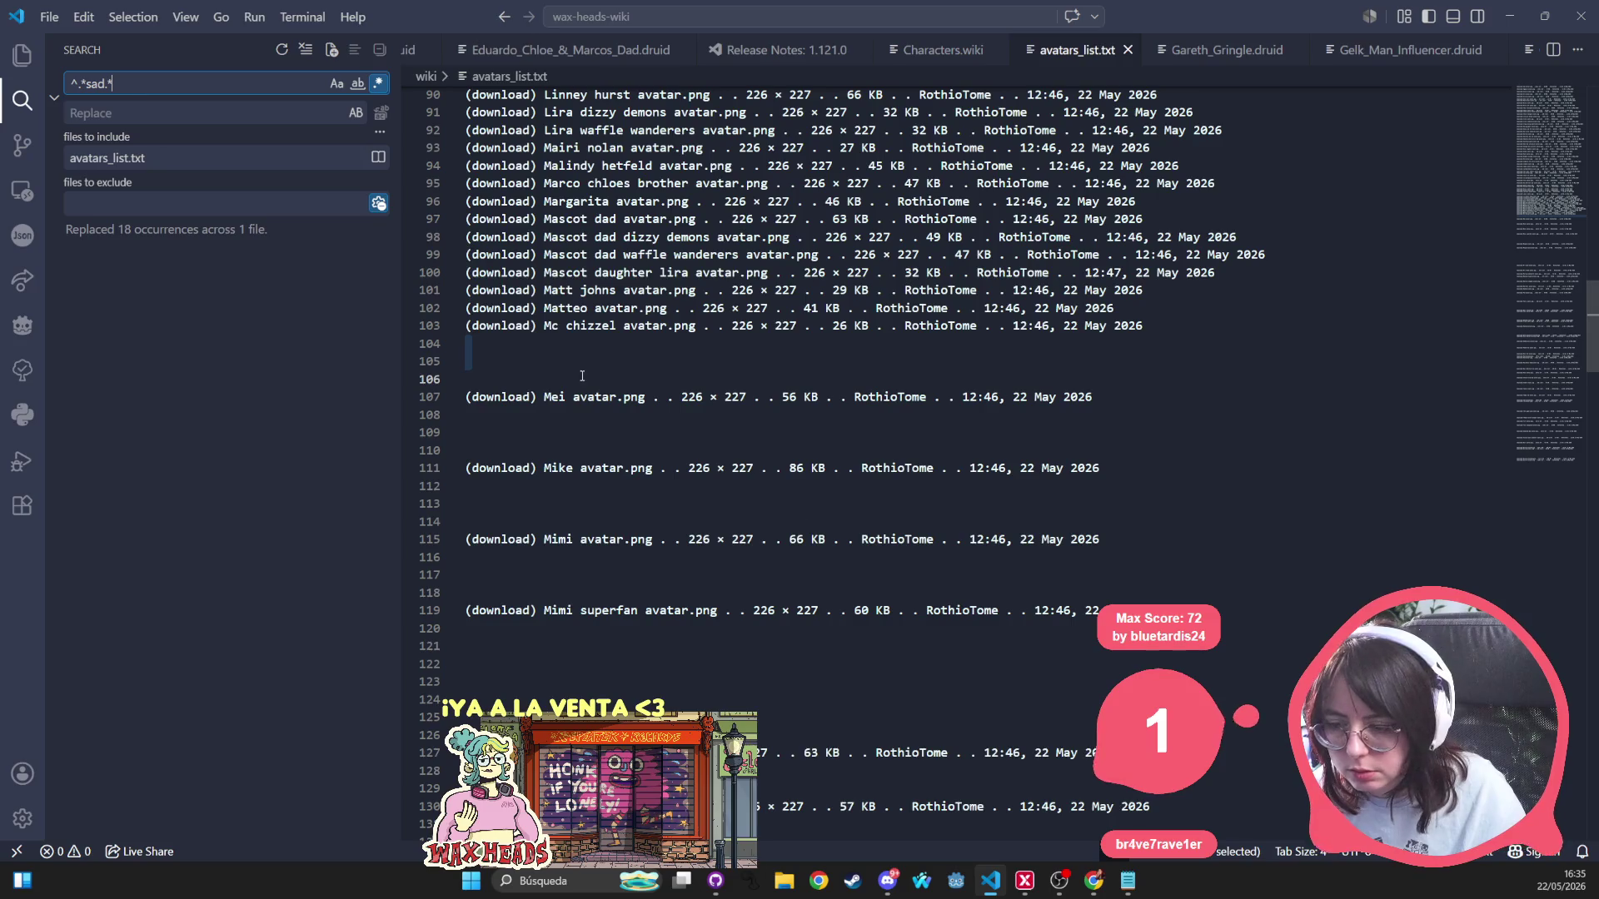
mouse_move(471, 344)
mouse_down()
mouse_move(455, 398)
mouse_move(473, 426)
mouse_move(468, 538)
mouse_up()
key(Delete)
key(Delete)
key(Delete)
key(Delete)
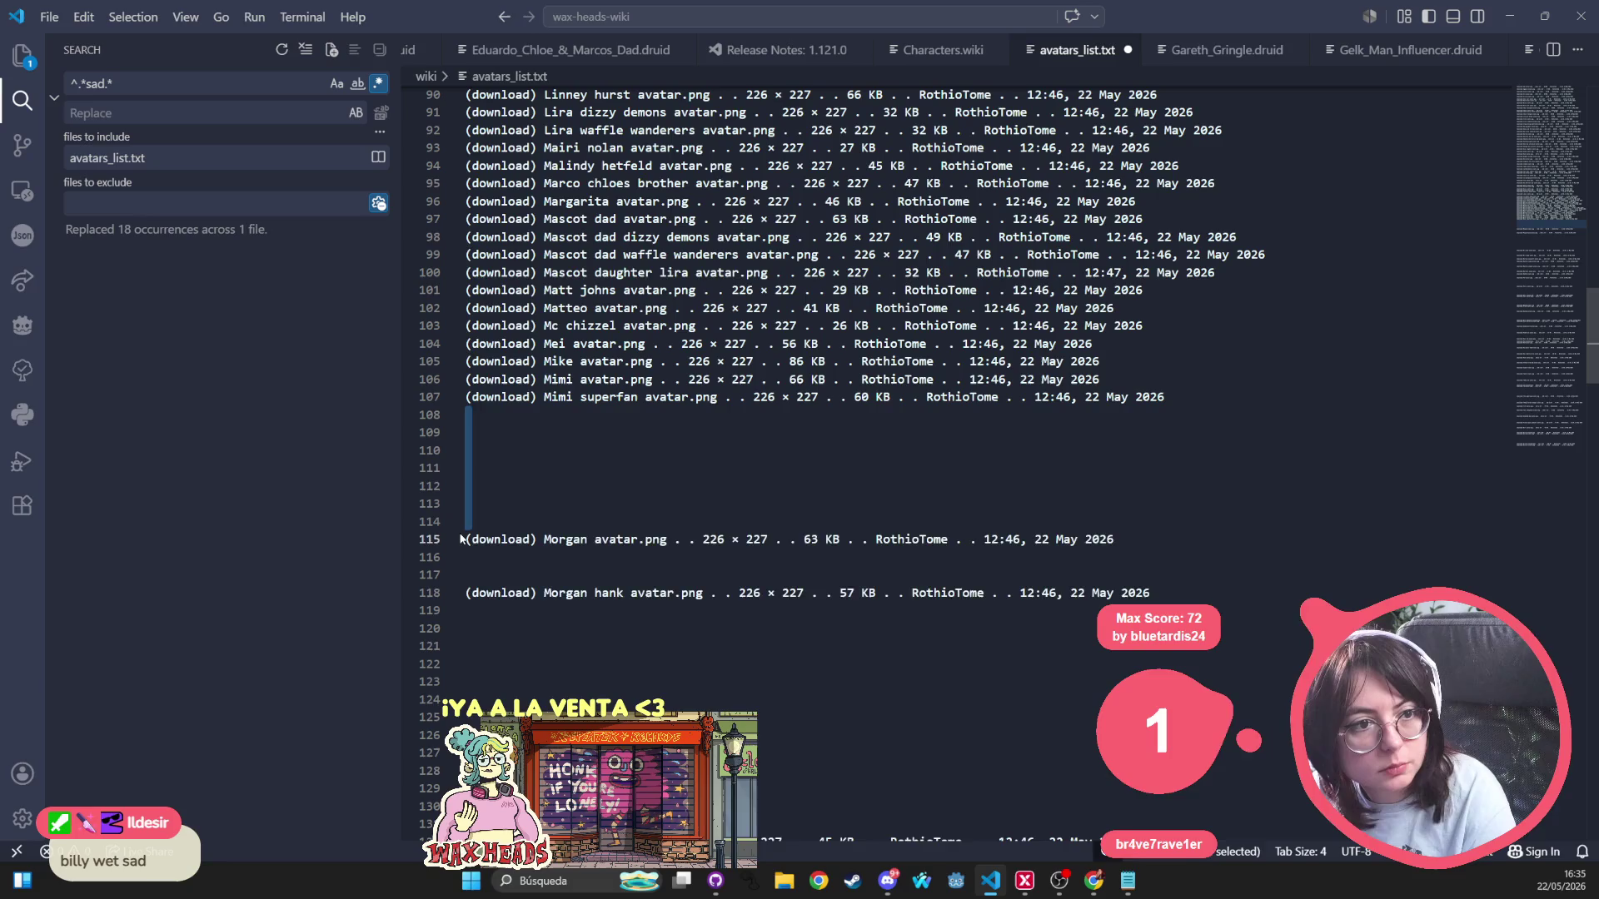
key(Delete)
drag(469, 433, 464, 677)
key(Delete)
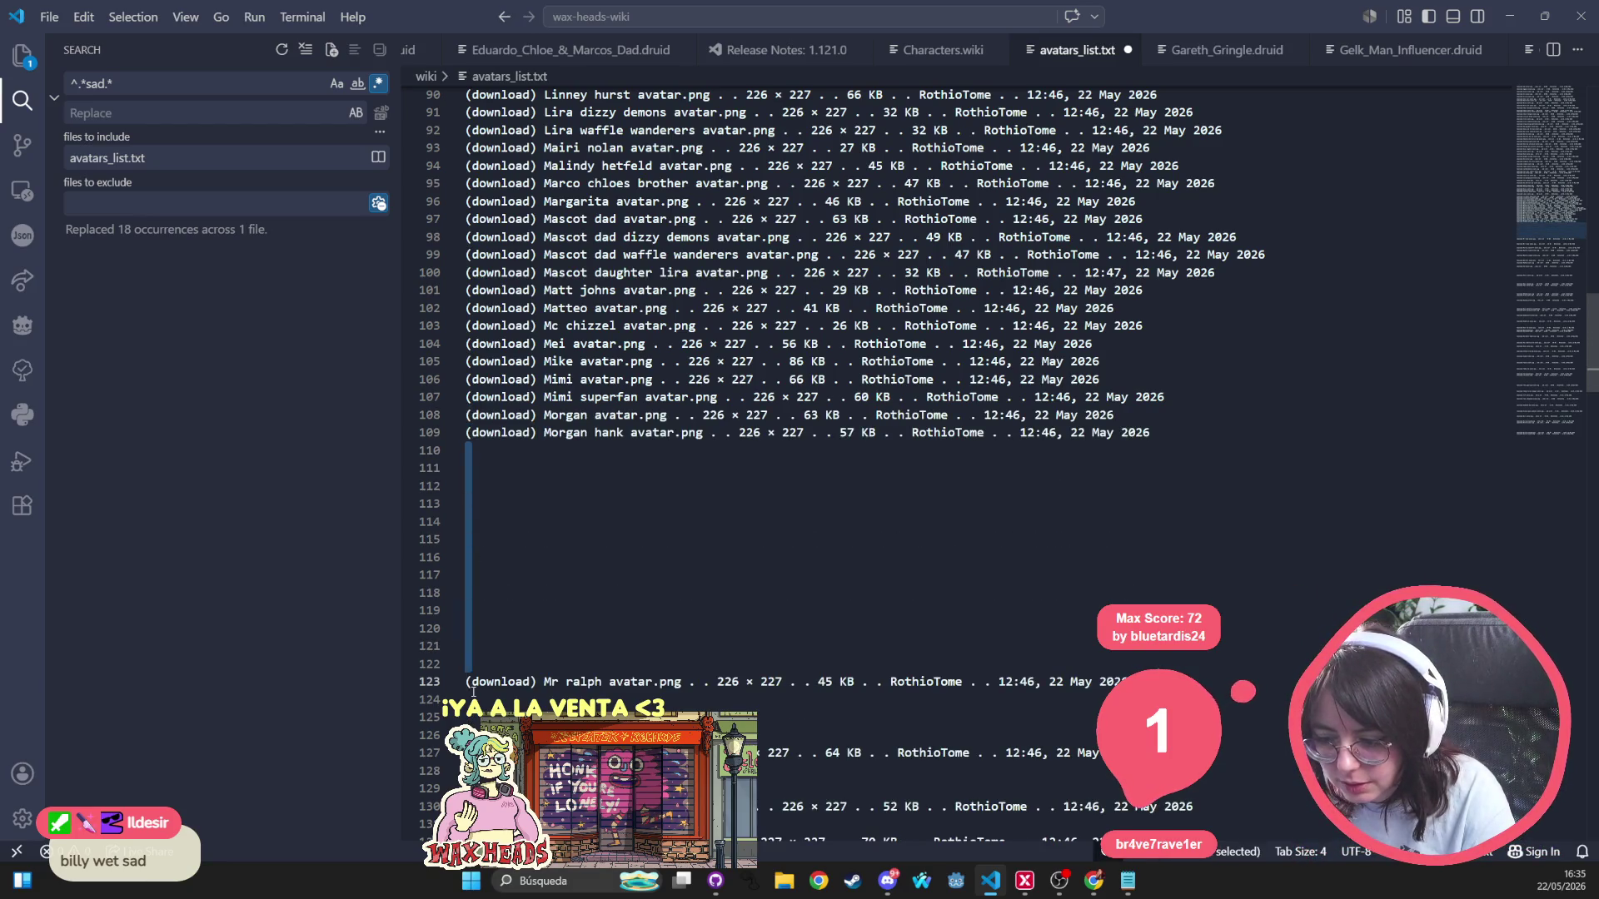
Delete the blank lines around Mr ralph and Mrs ralph so Murray follows directly.
key(Delete)
drag(486, 481, 466, 521)
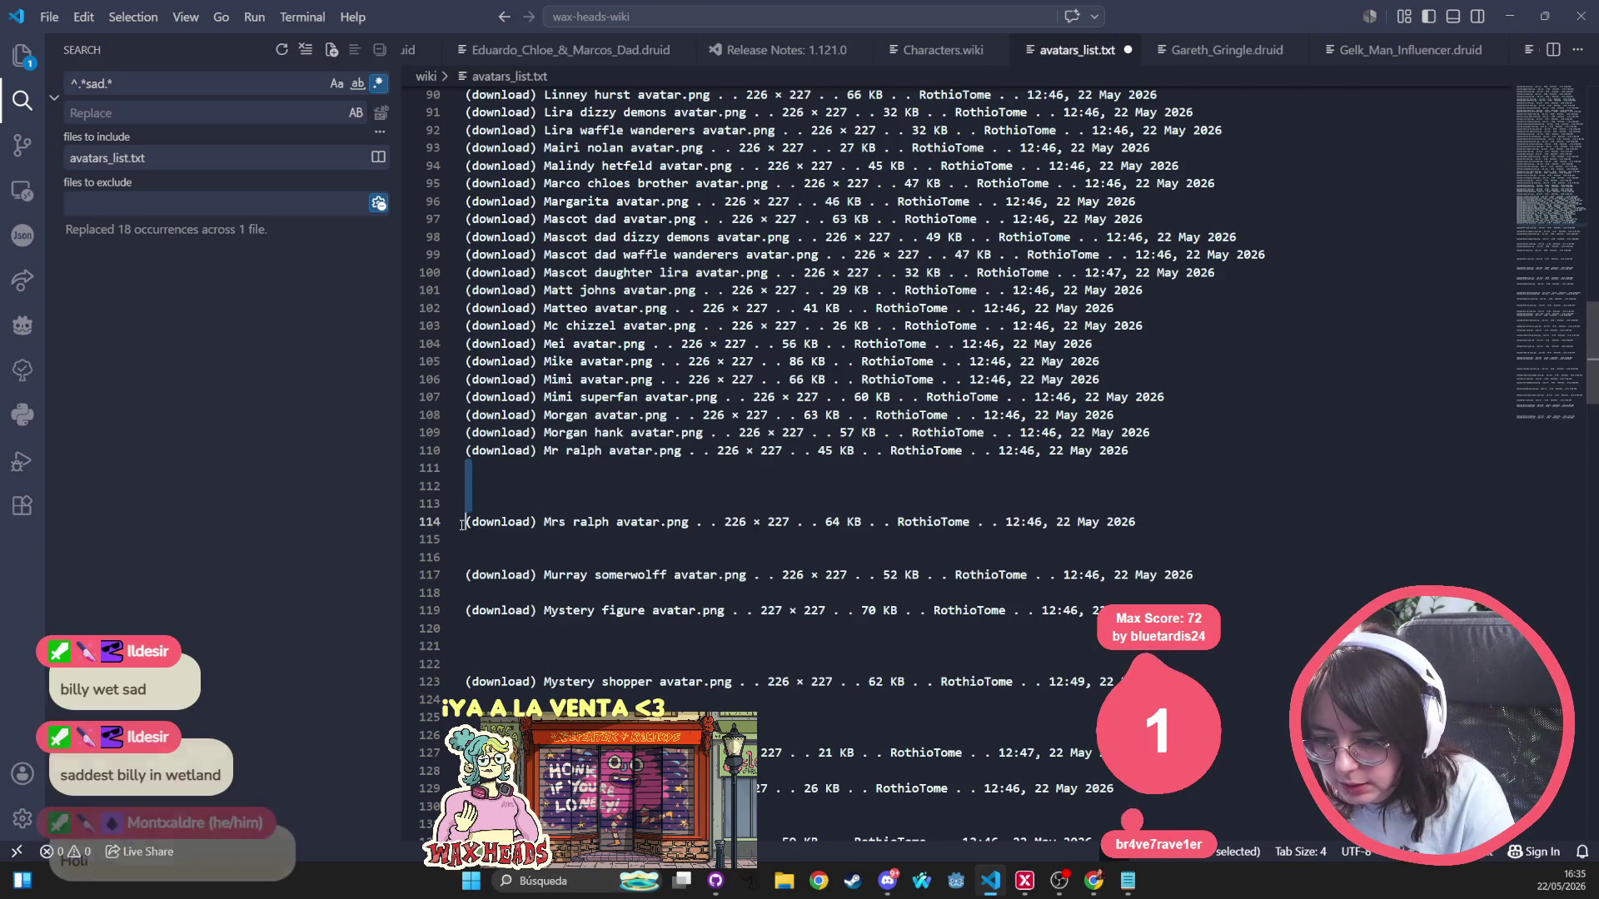
key(Delete)
click(466, 487)
key(Delete)
key(Delete)
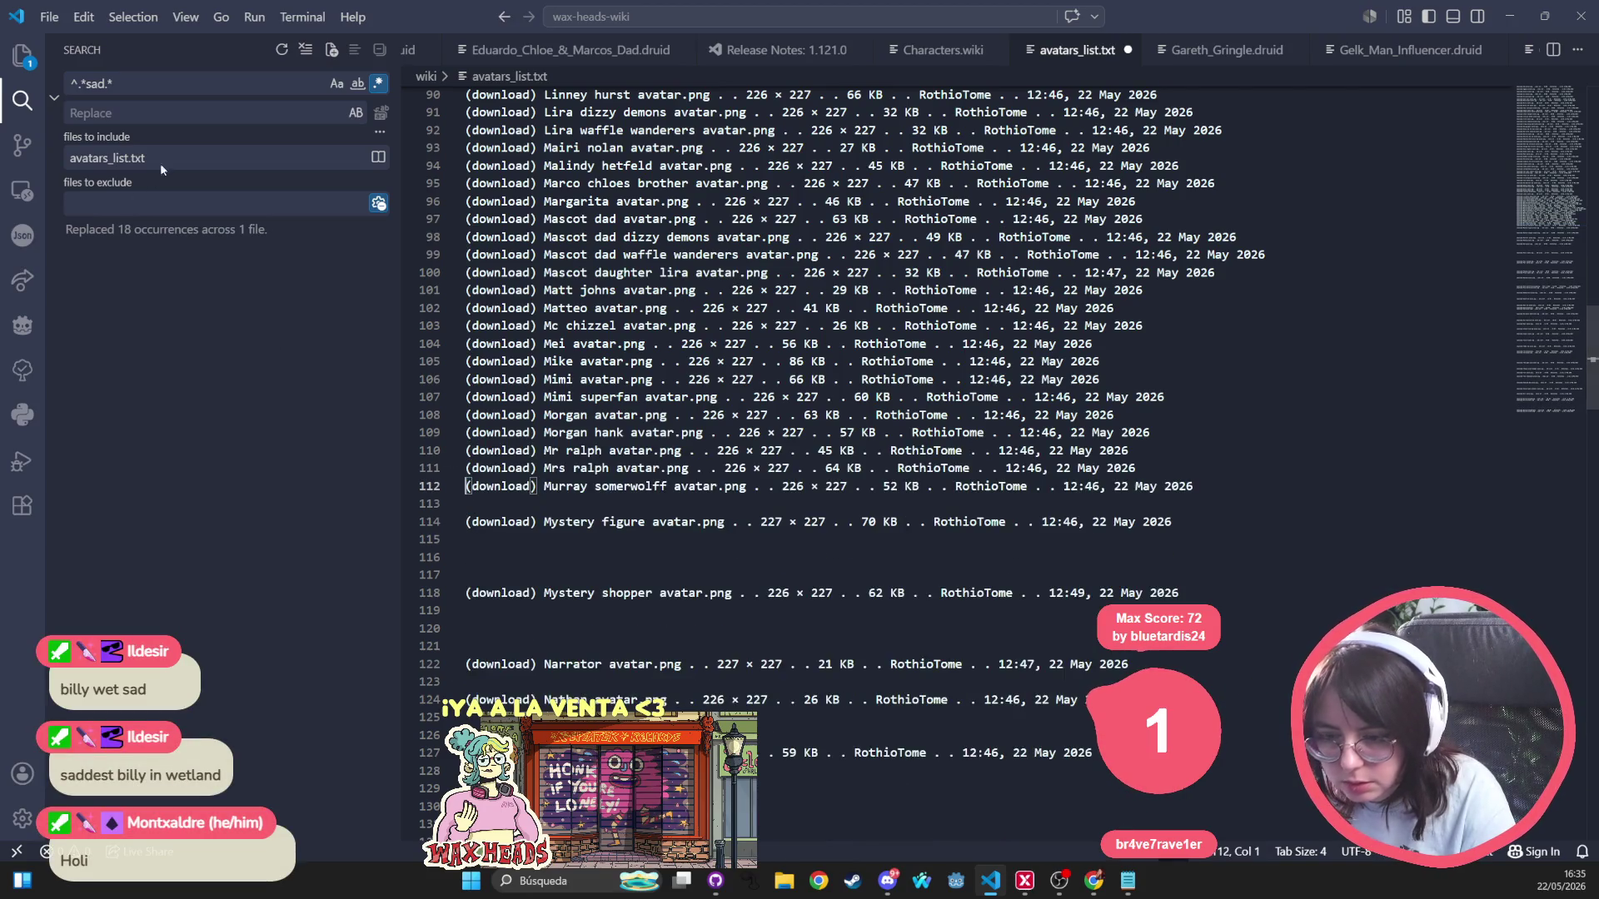
key(ctrl+shift+f)
text(/n)
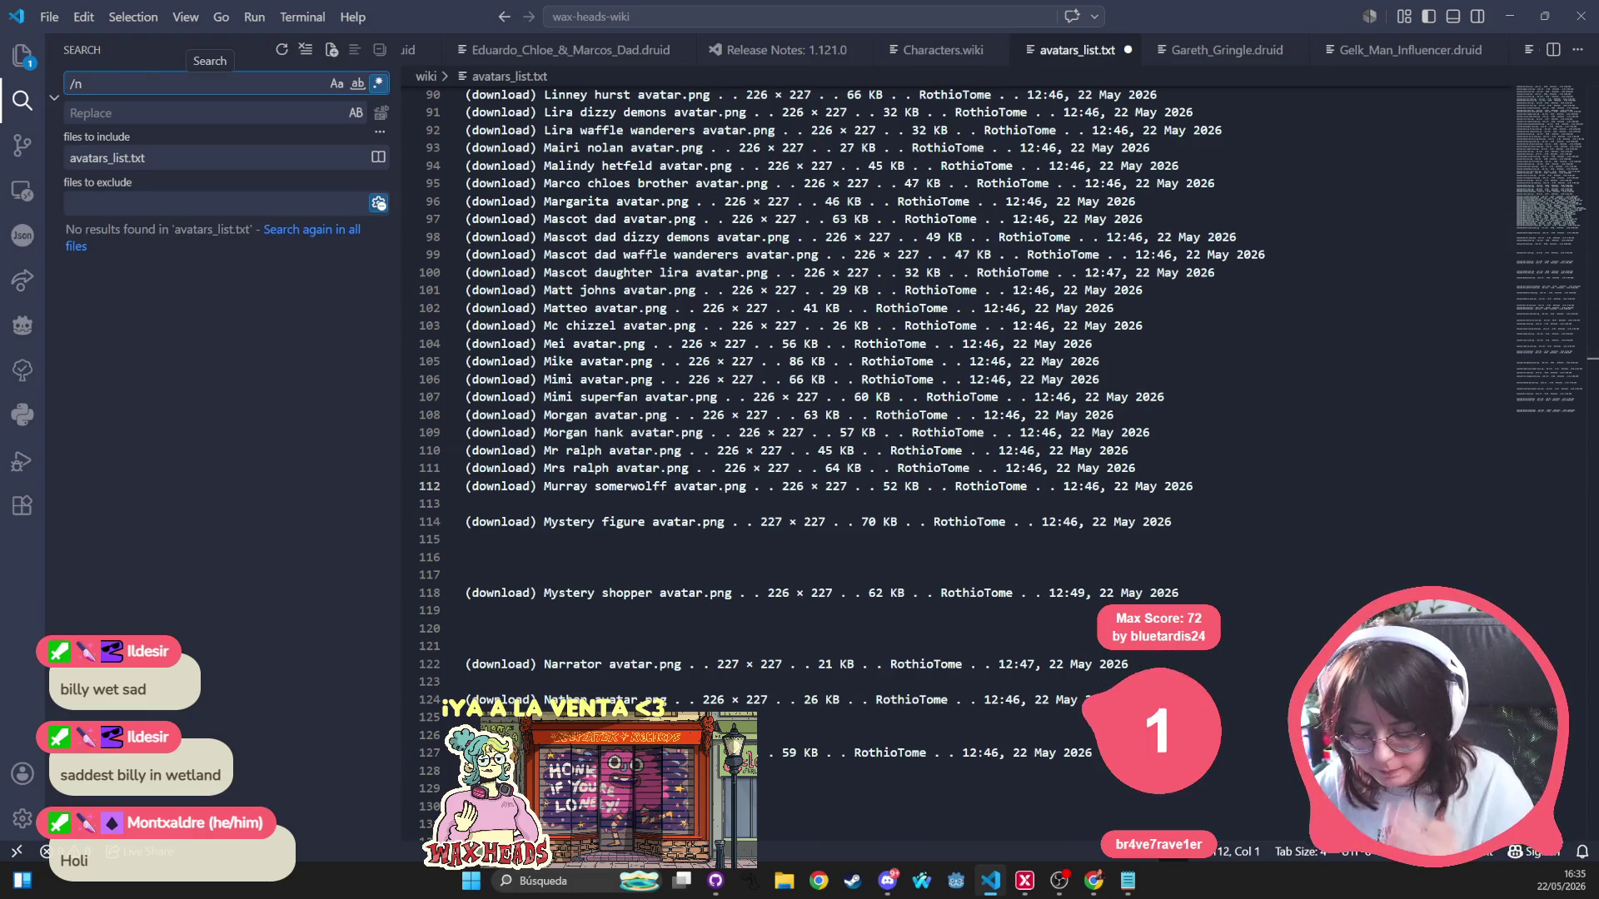
Replace all 156 empty-line matches (^\n) with nothing.
key(BackSpace)
key(BackSpace)
text(\n)
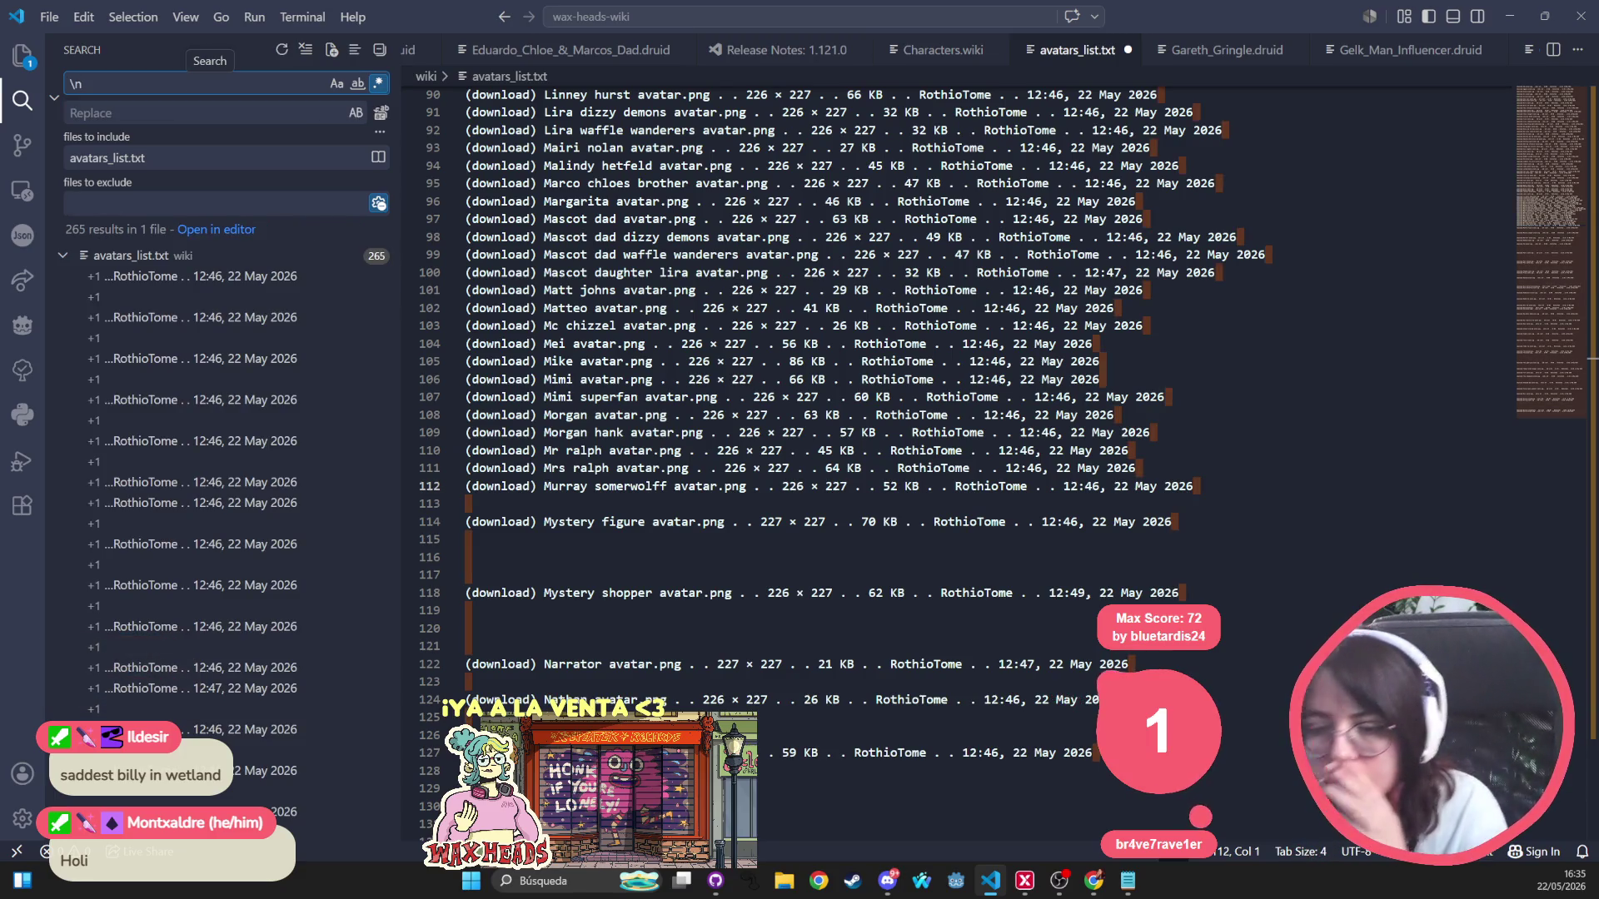
click(114, 280)
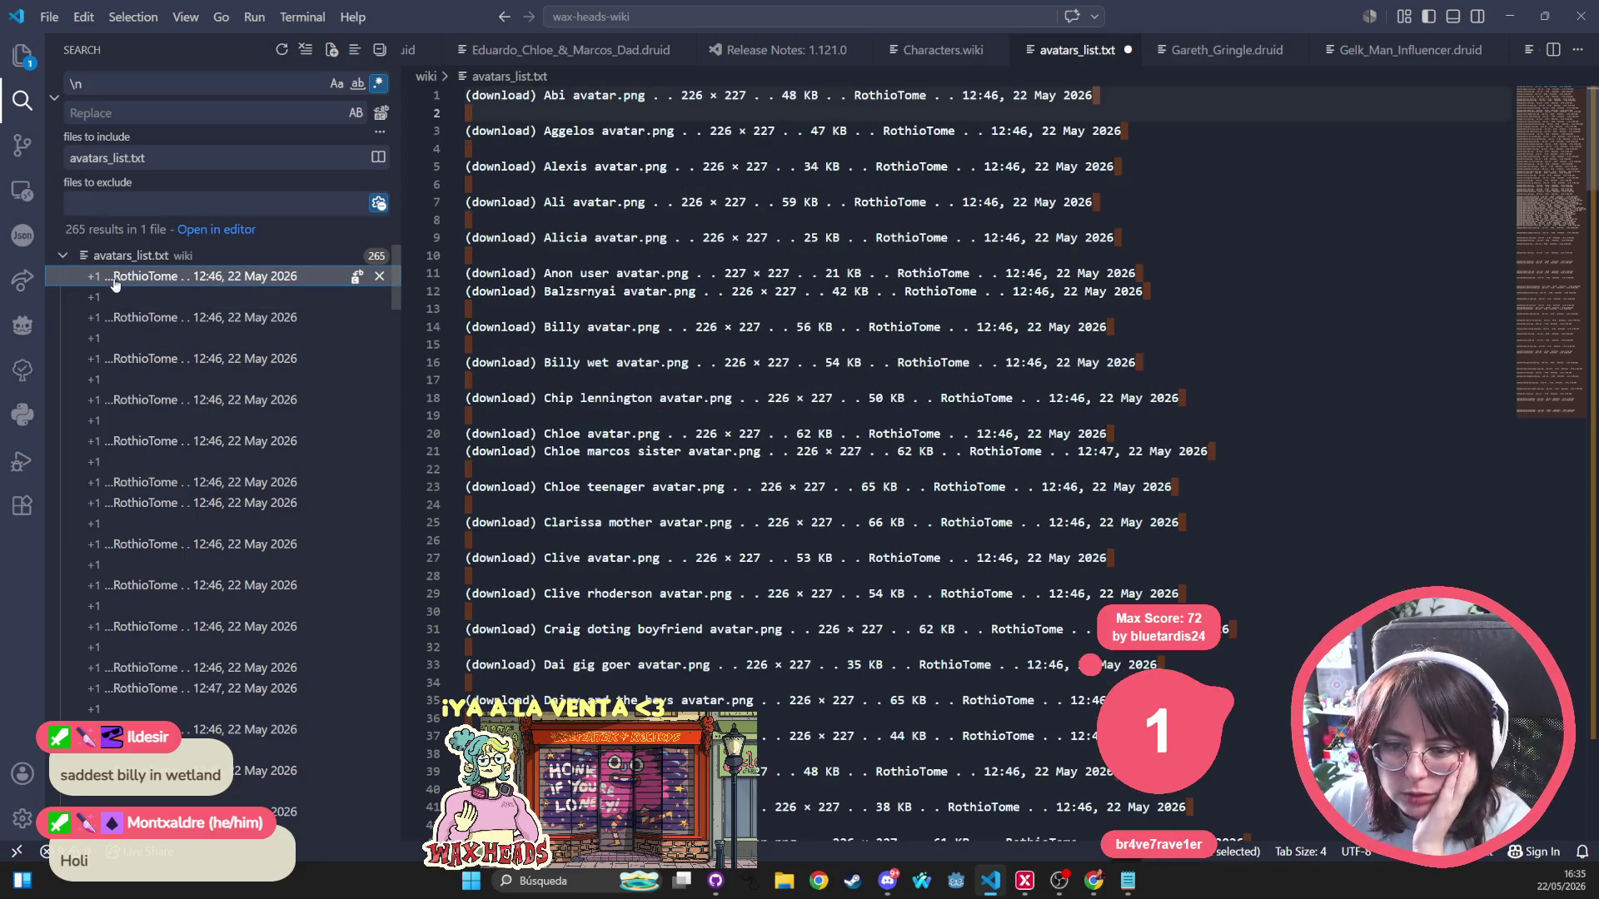
click(123, 91)
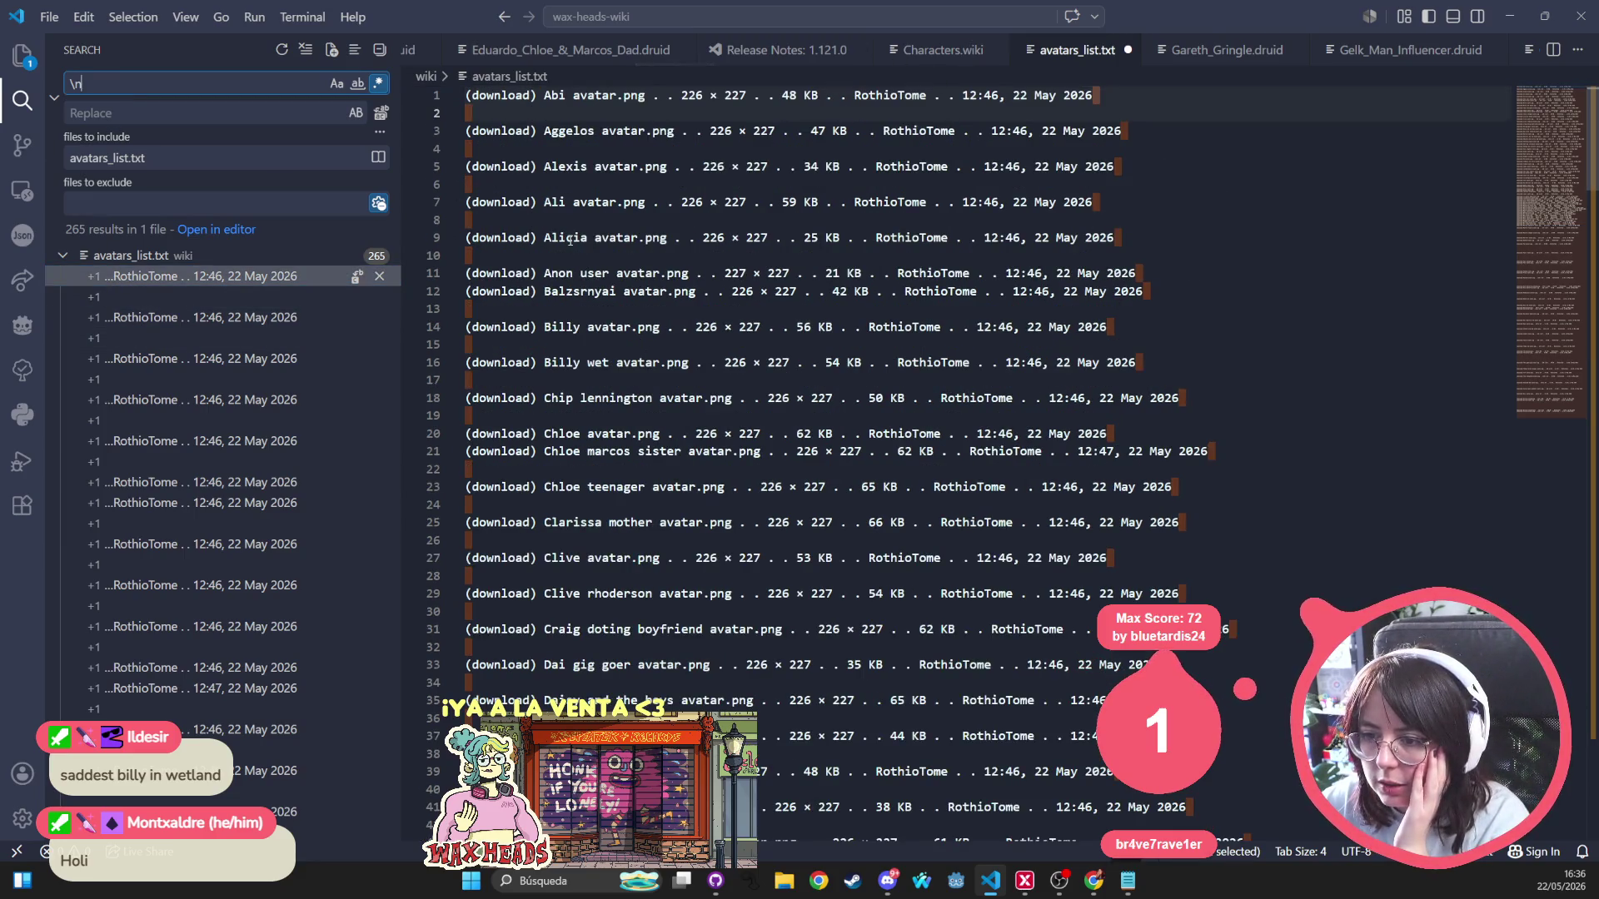
scroll(605, 307, down, 1)
scroll(605, 306, down, 3)
scroll(687, 331, down, 5)
scroll(775, 363, down, 5)
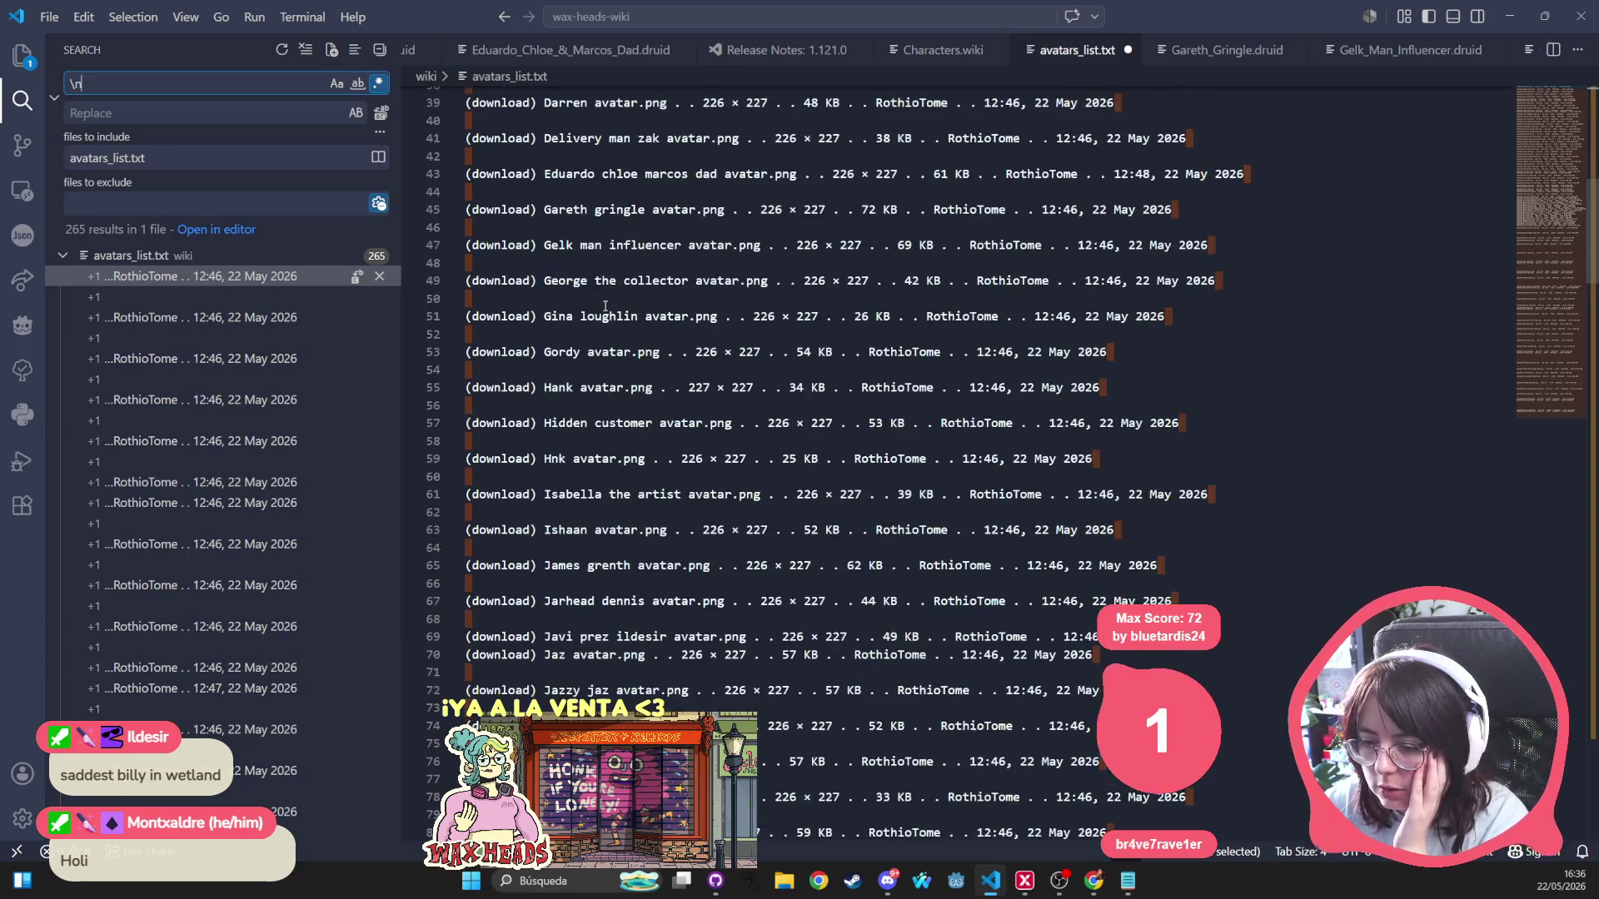
scroll(861, 389, down, 7)
scroll(860, 389, down, 1)
scroll(861, 388, down, 1)
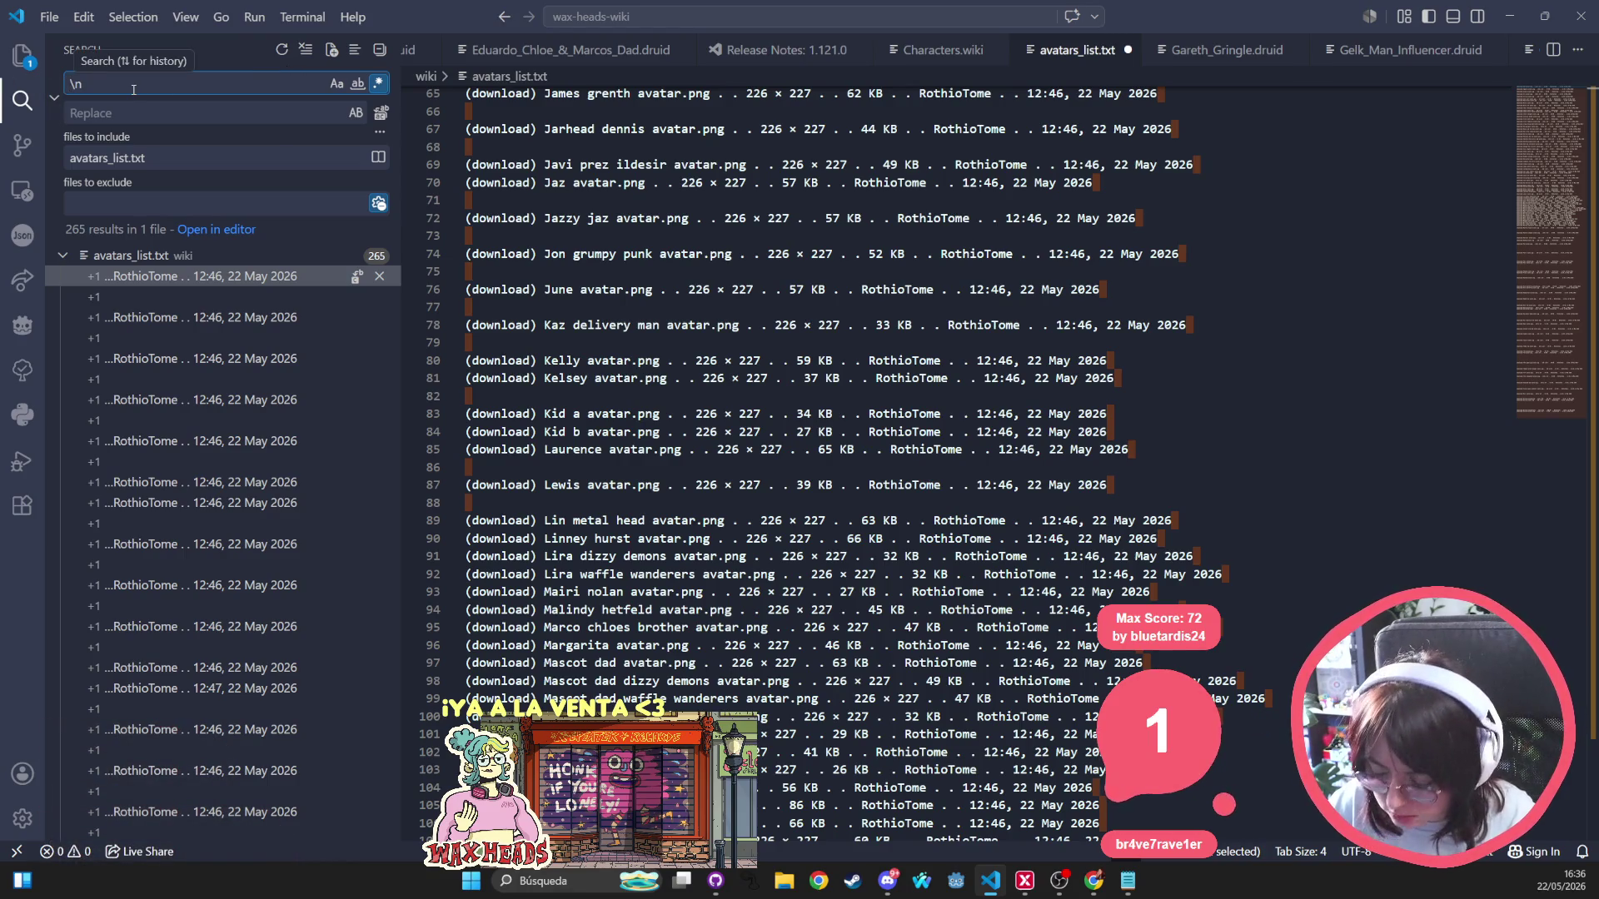
text(^)
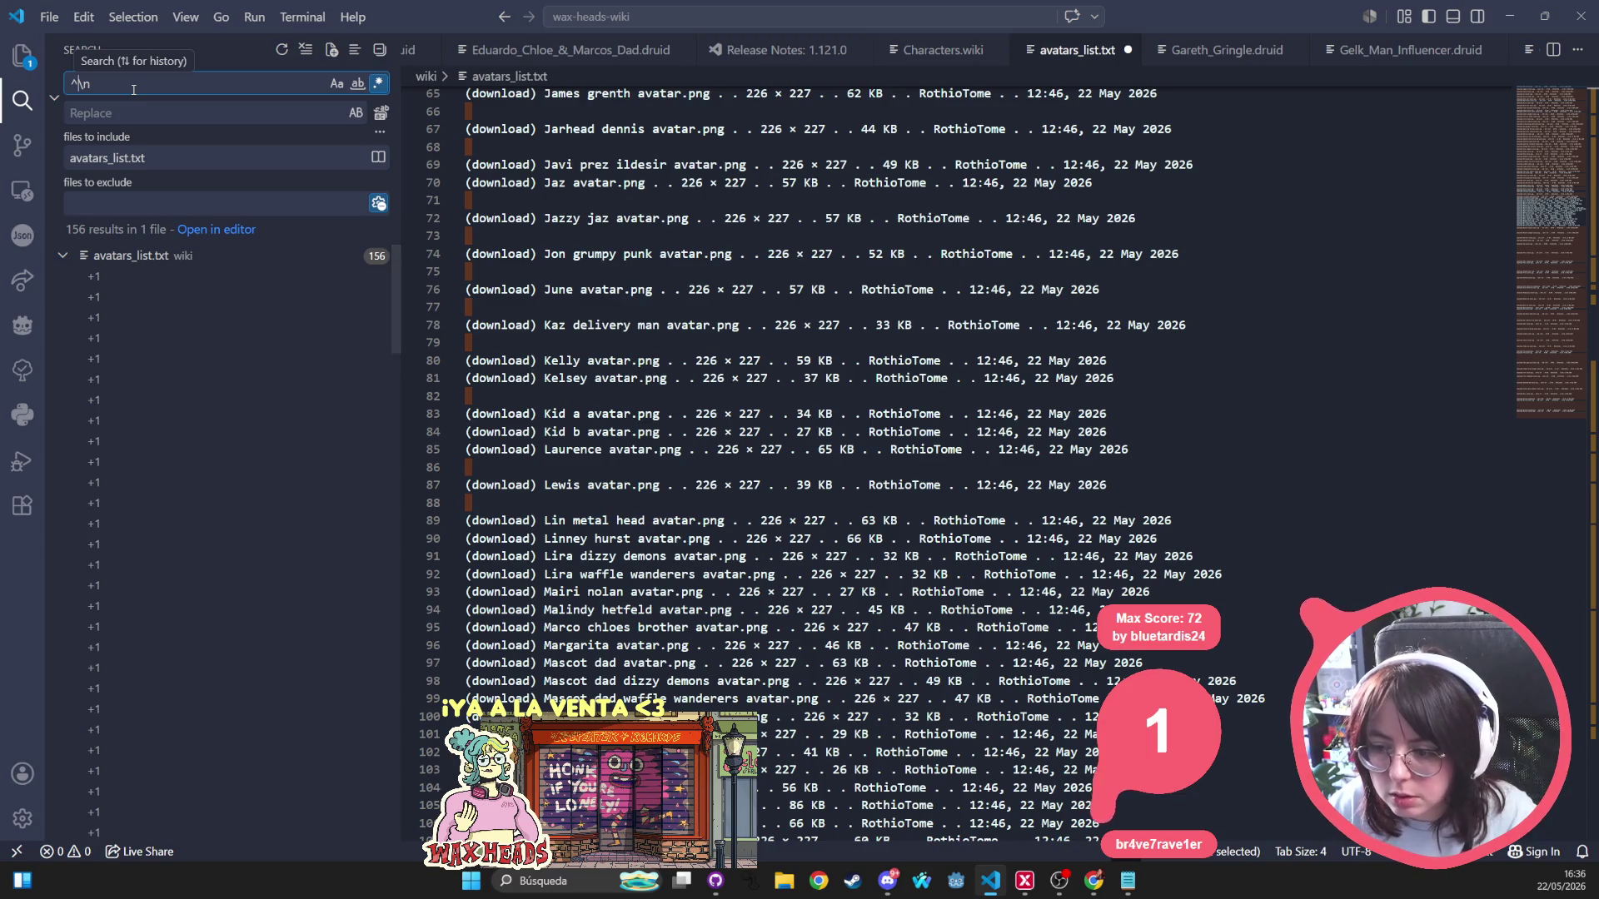
click(382, 113)
key(Return)
scroll(775, 403, up, 5)
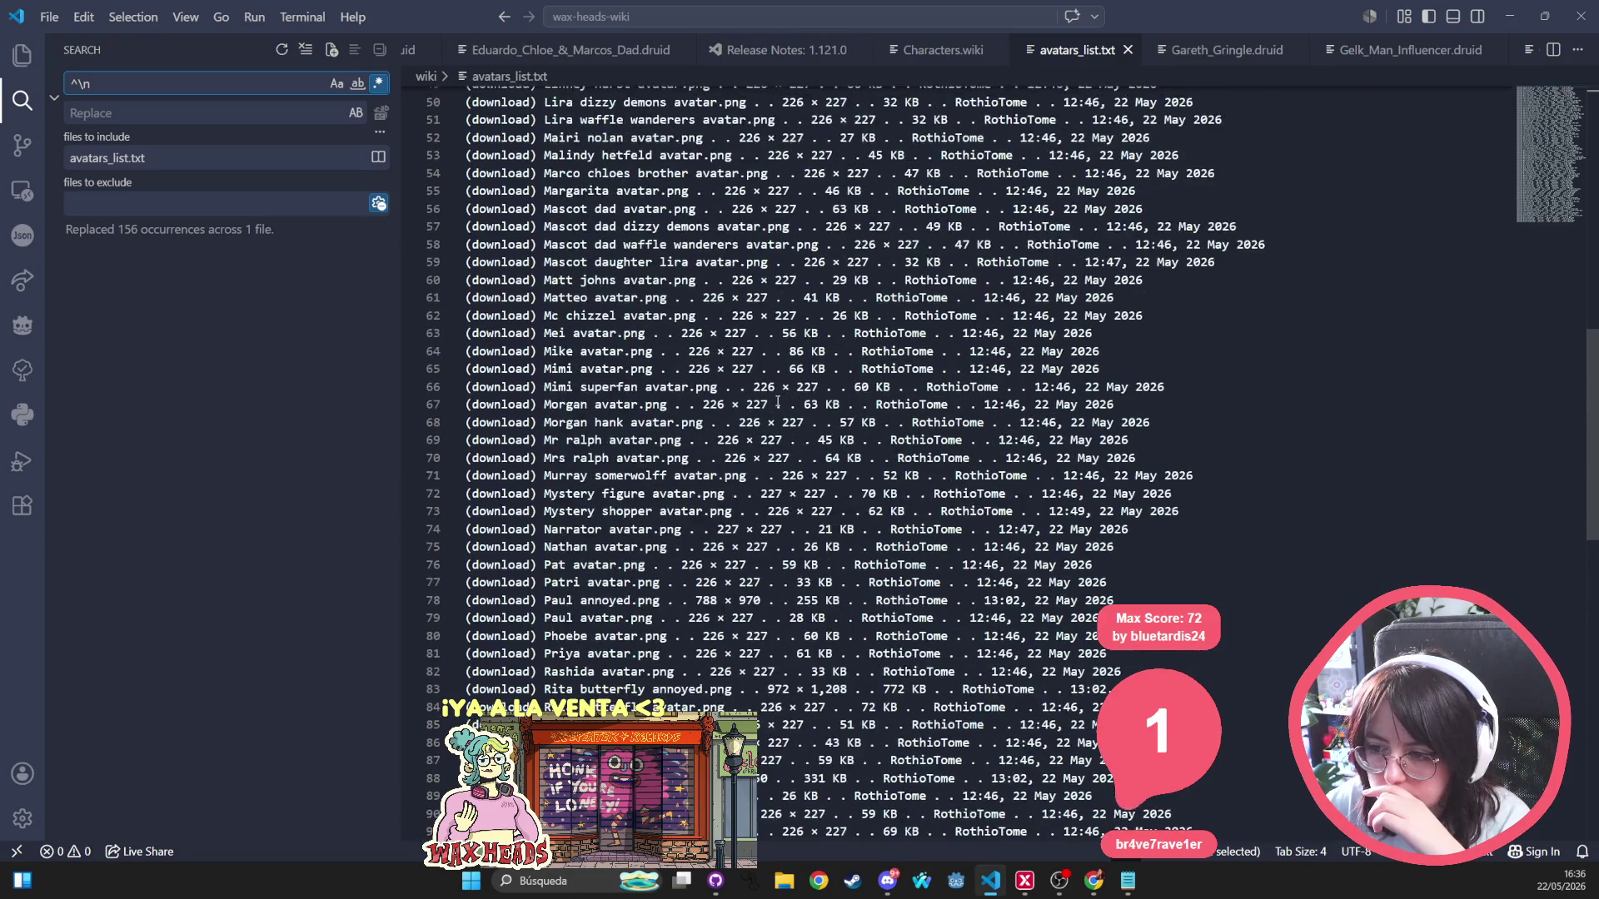
scroll(775, 403, up, 12)
scroll(776, 403, up, 2)
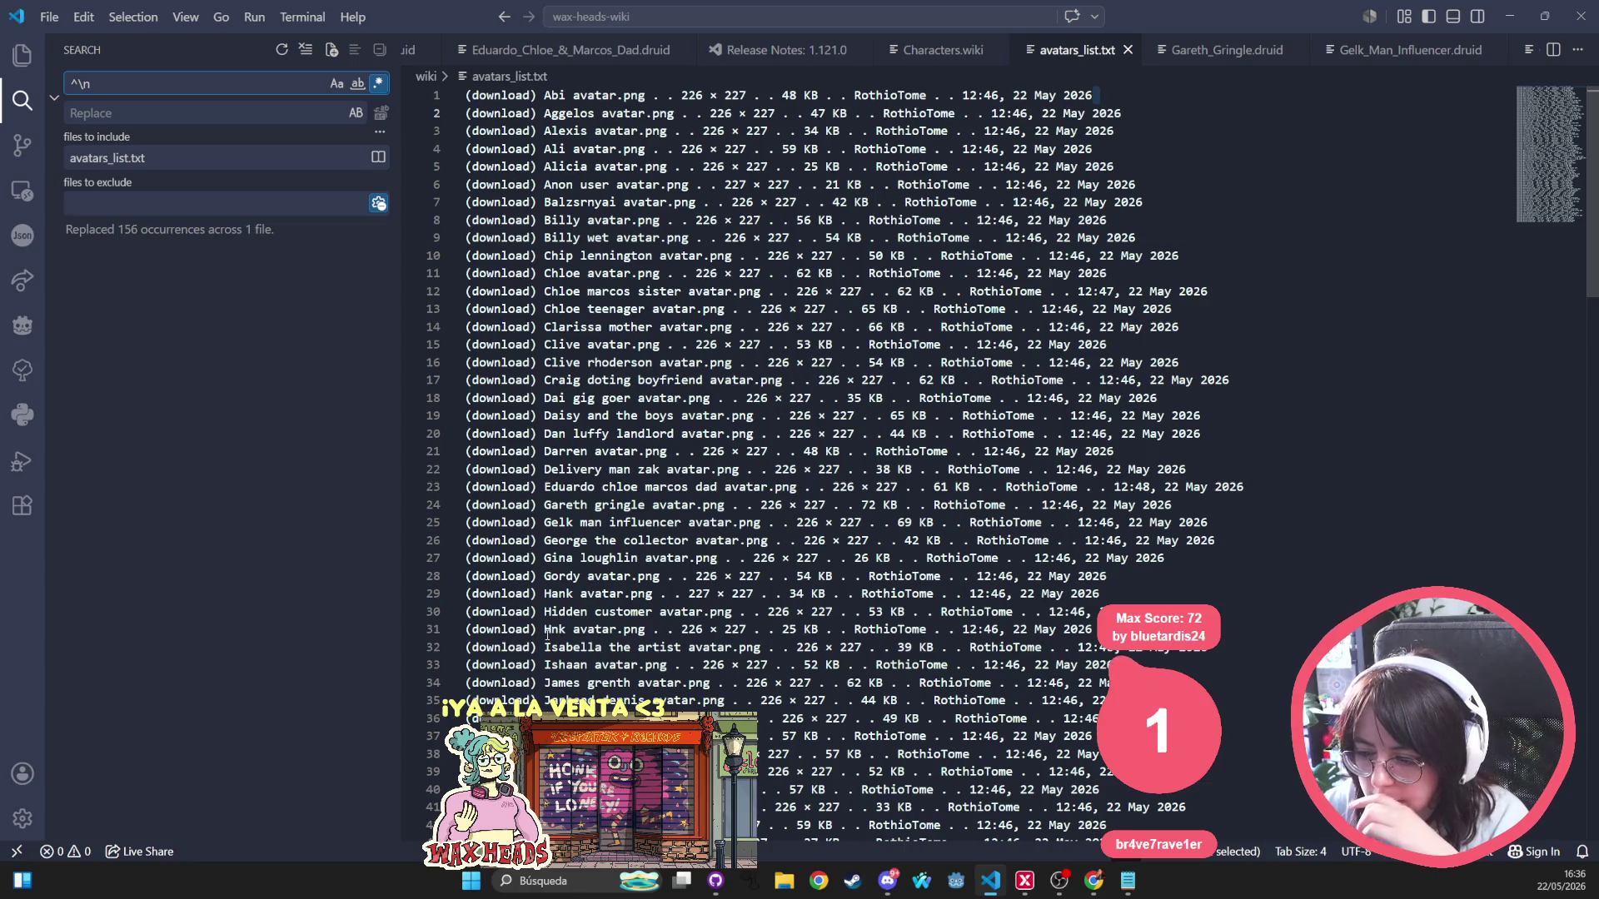
Load the '(download) ' prefix into search with an empty replacement.
drag(546, 631, 445, 637)
key(ctrl+shift+f)
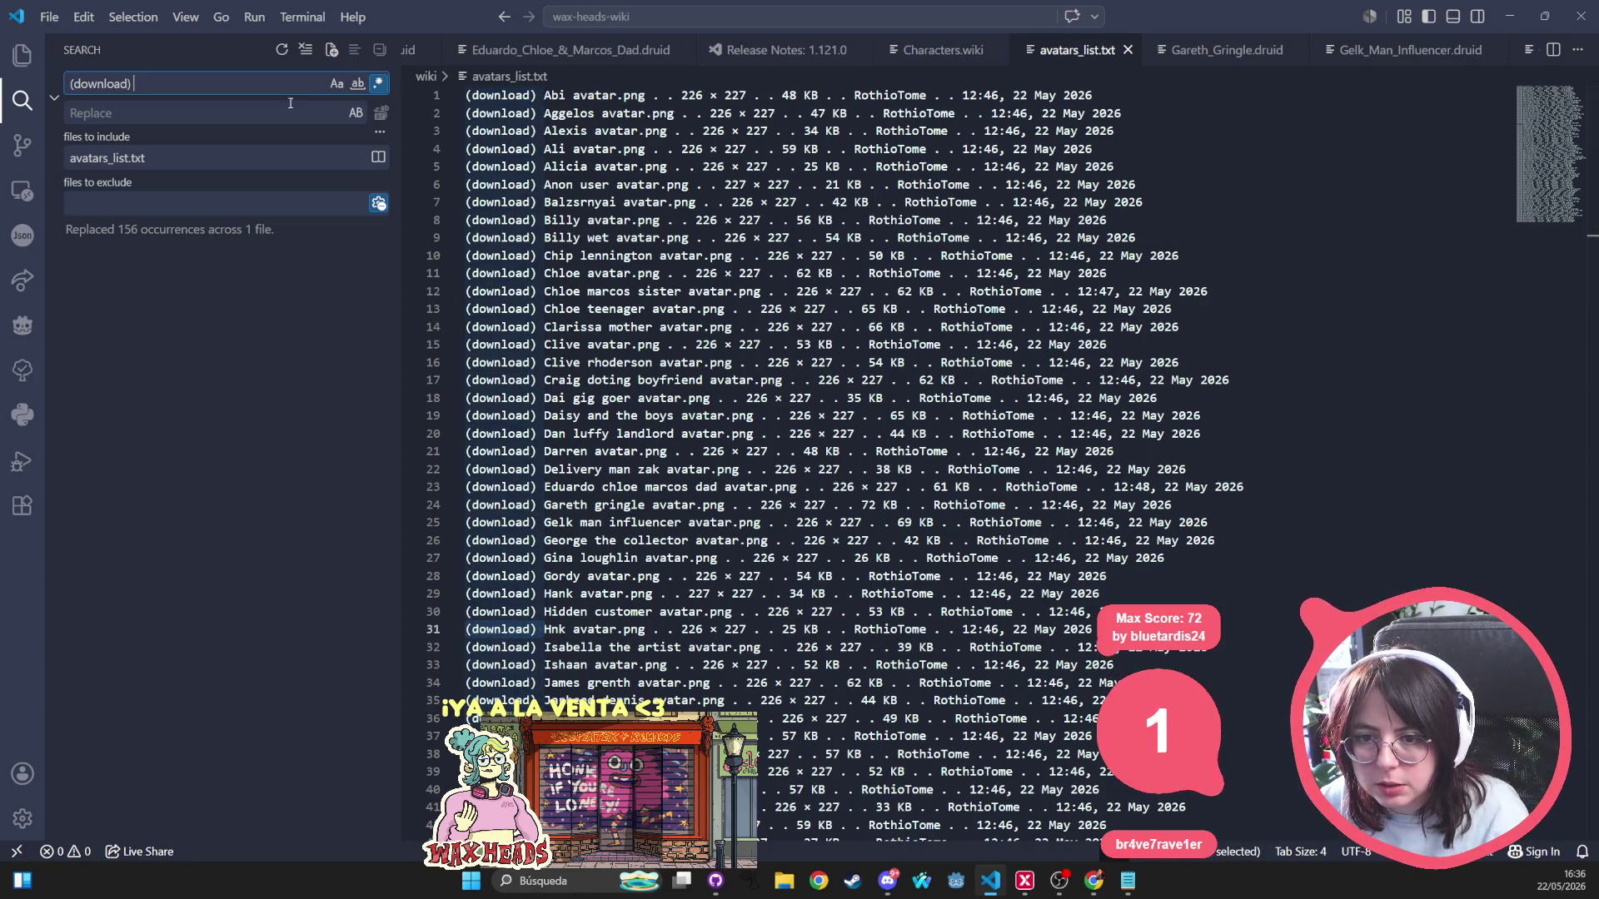
click(265, 114)
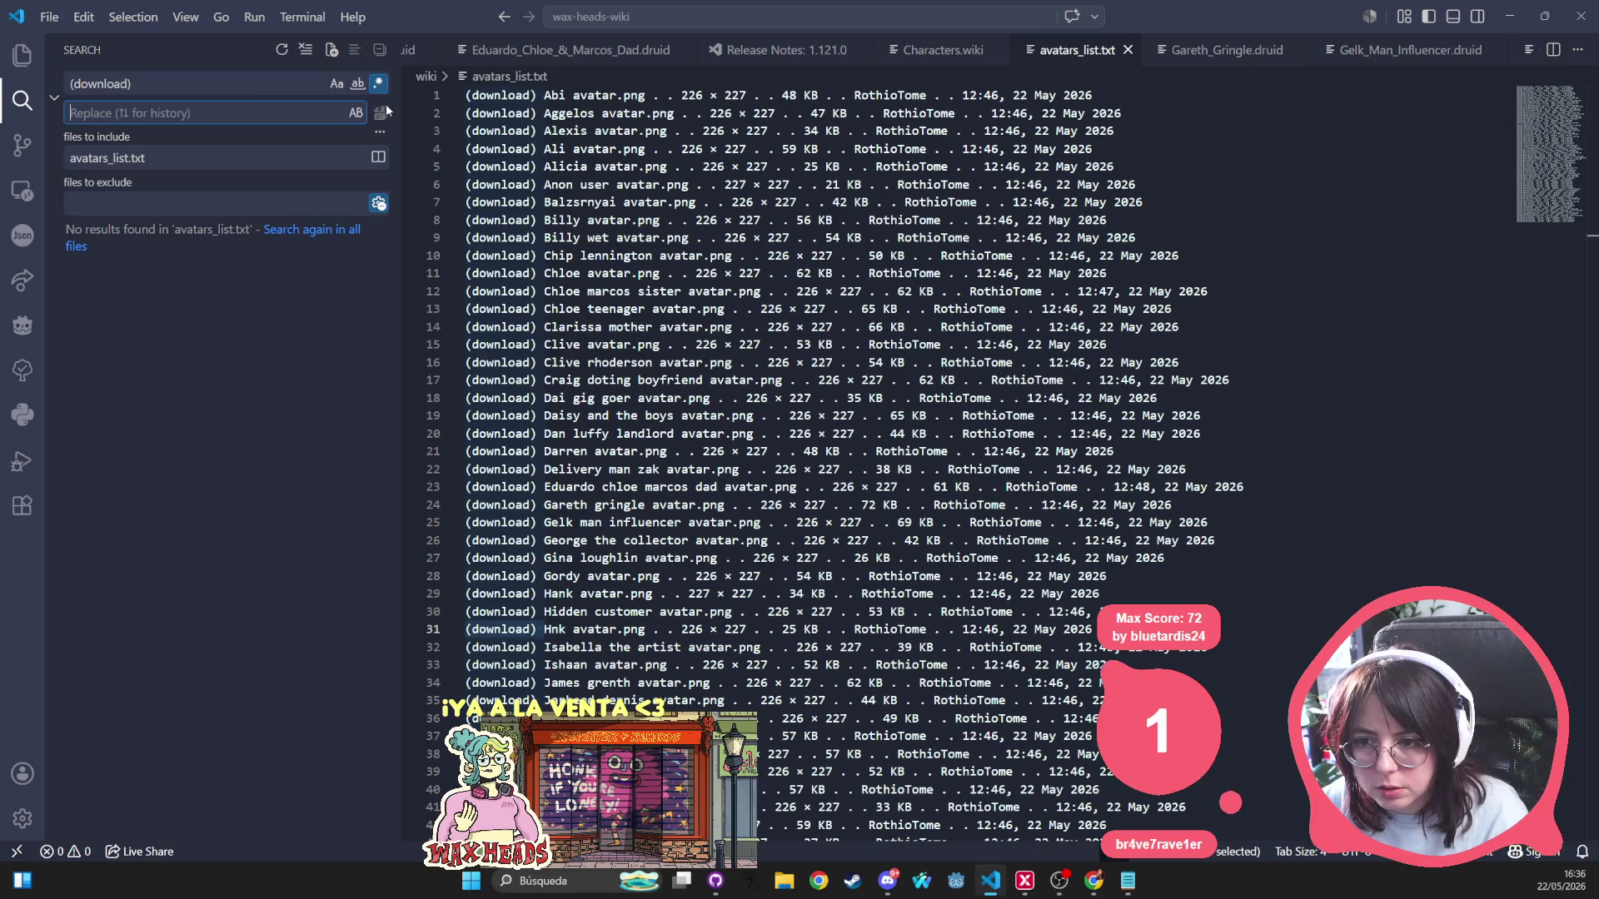
click(203, 87)
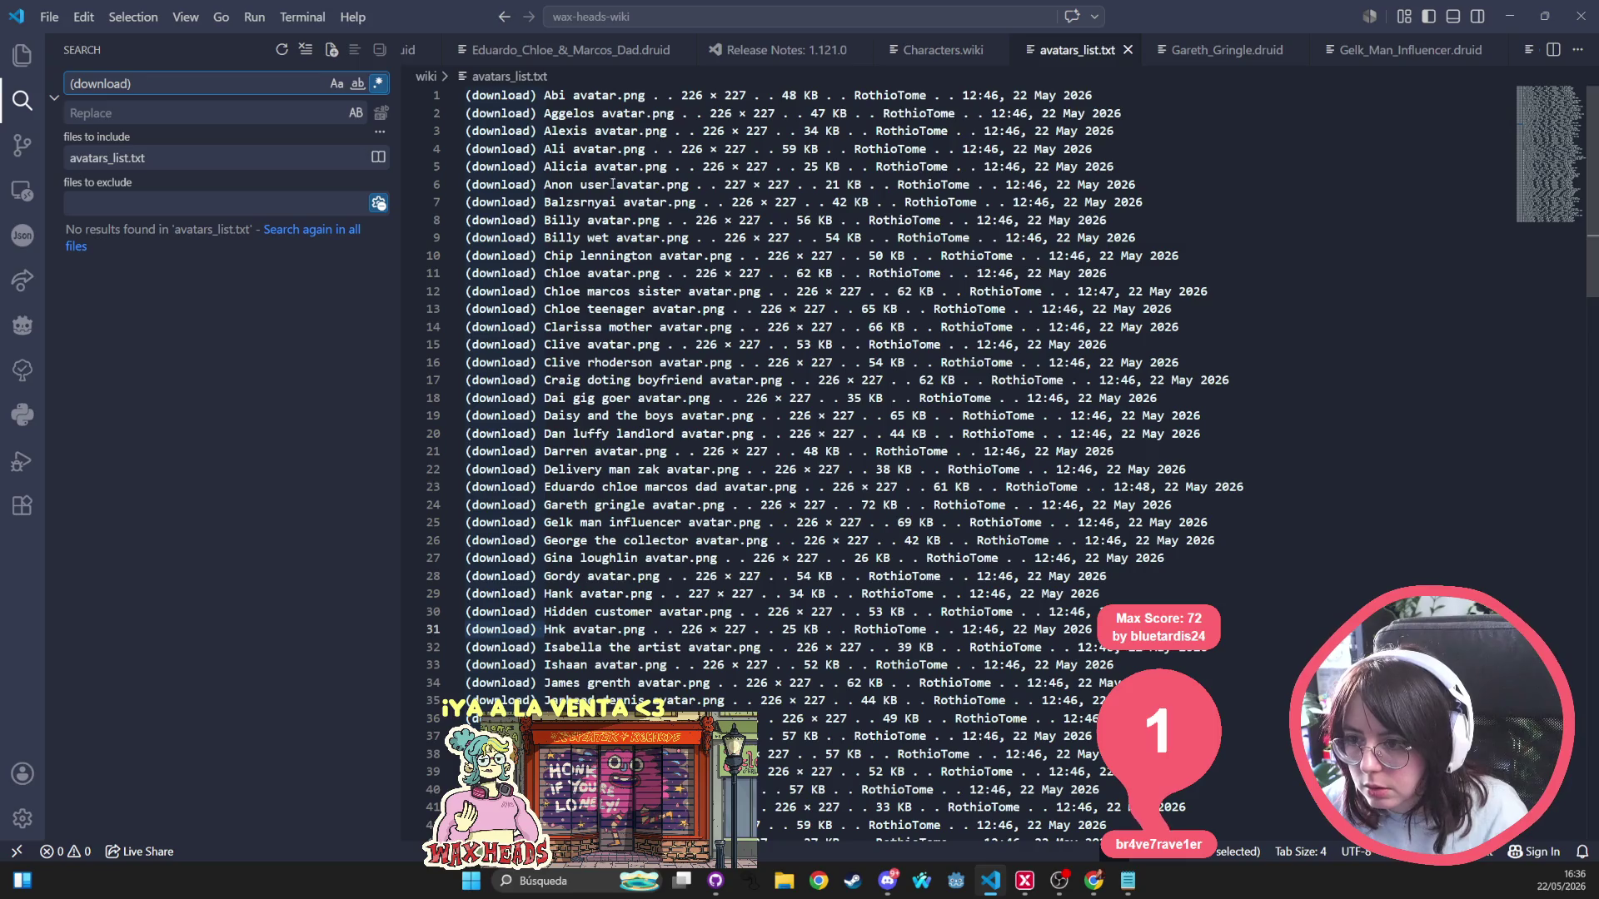
click(610, 149)
Match literally and remove the prefix from all 109 entries.
click(544, 97)
click(379, 83)
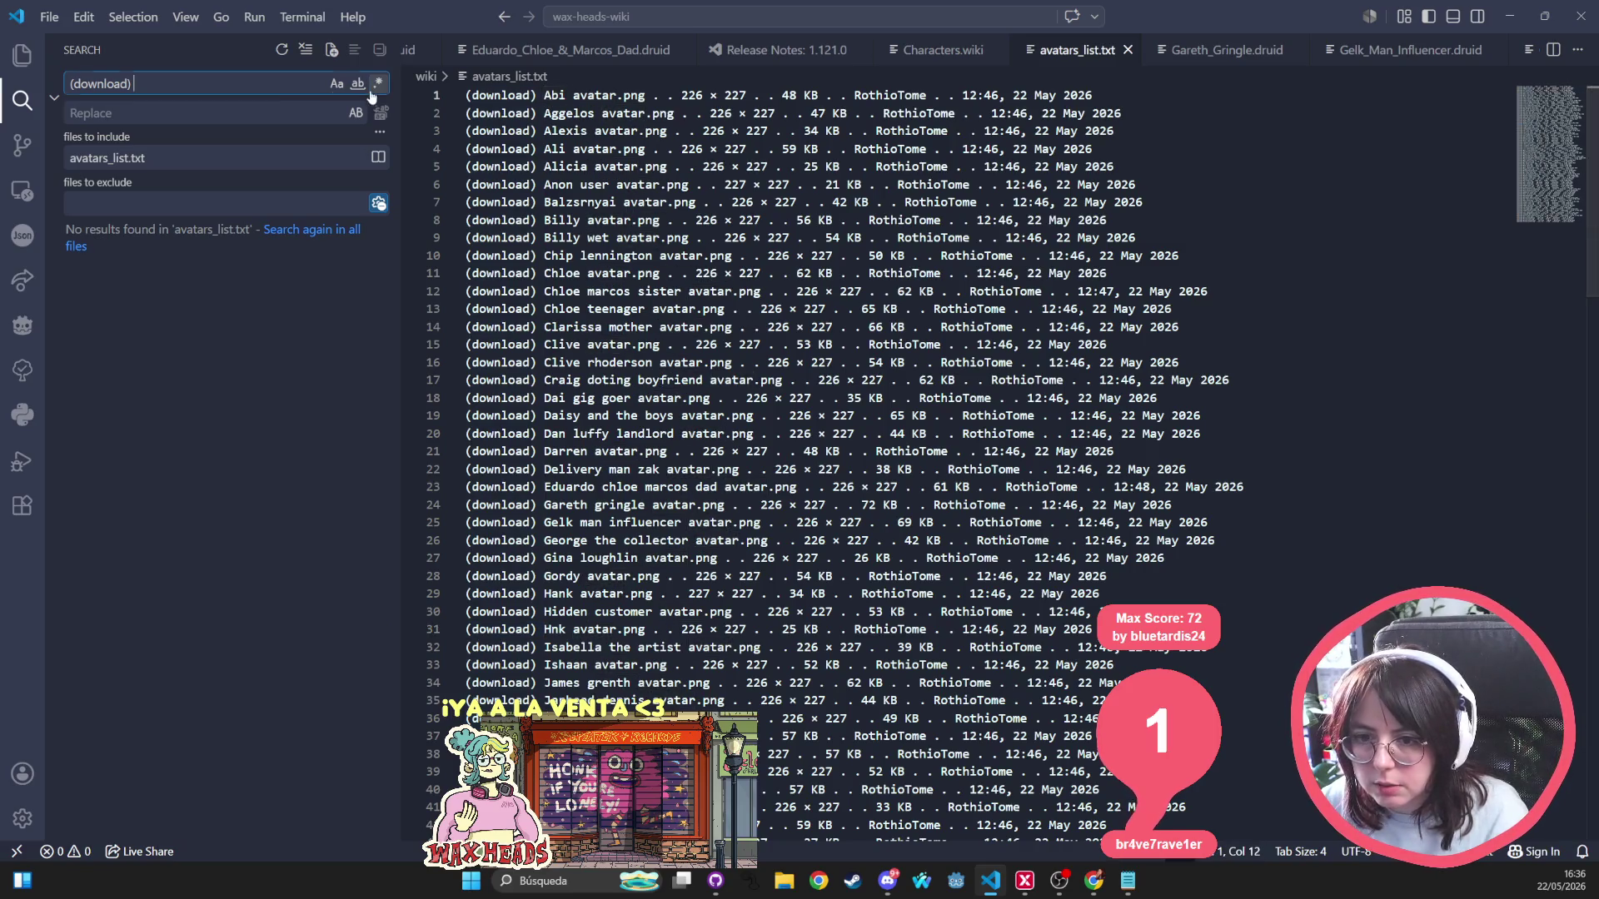
click(380, 112)
key(Return)
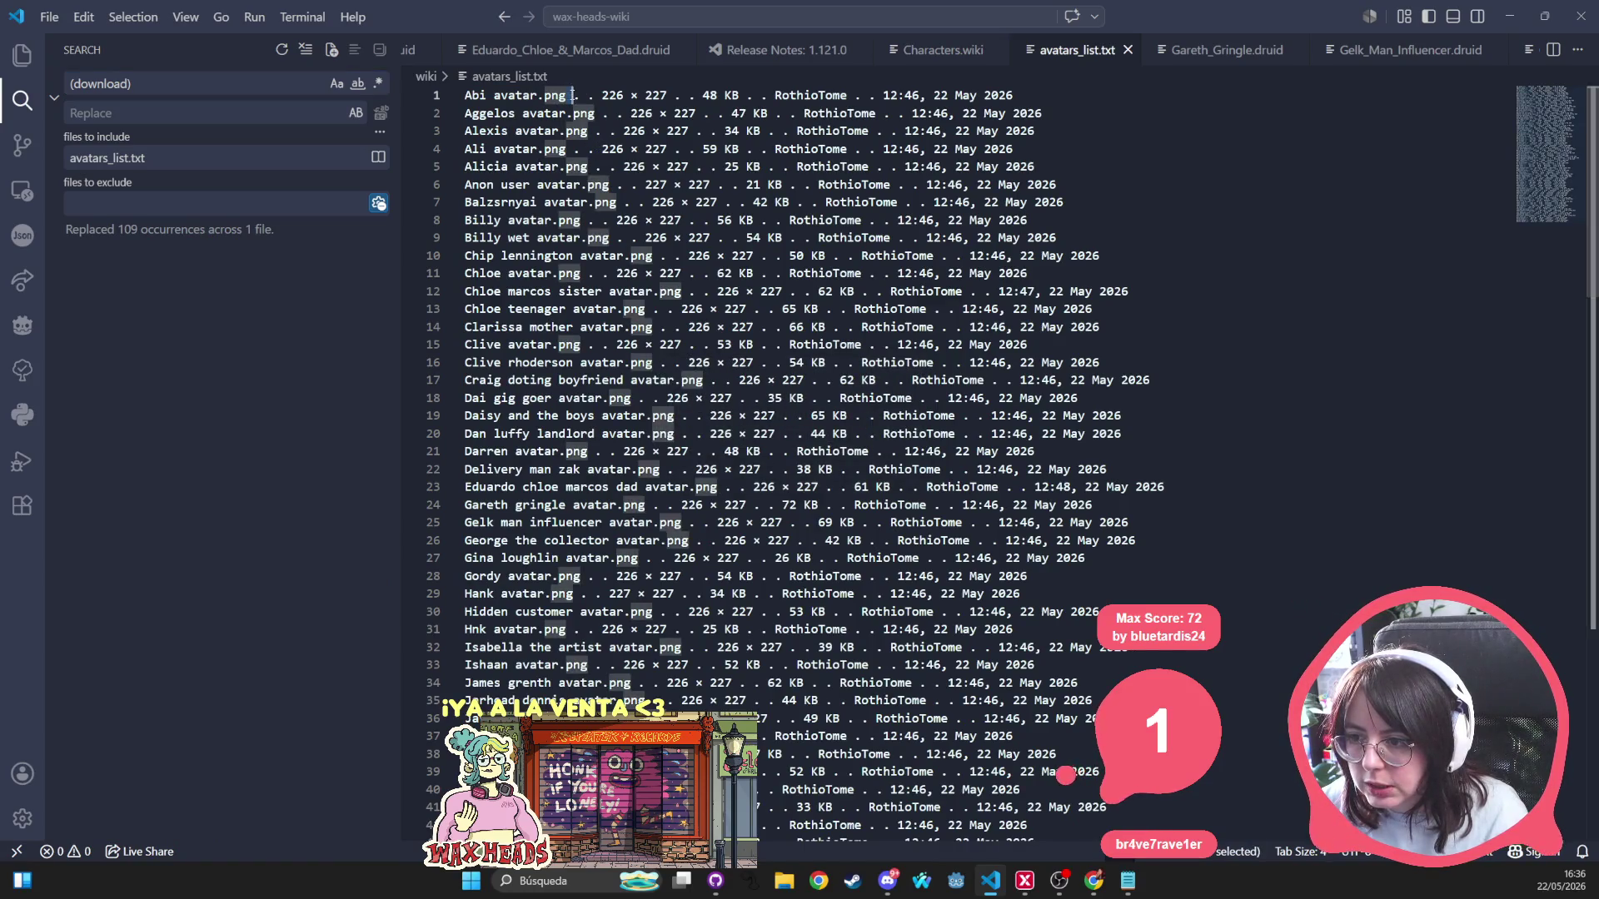
Build the ' . . .*' regex for the line tails and replace all 109 with nothing.
drag(567, 96, 600, 96)
key(ctrl+shift+f)
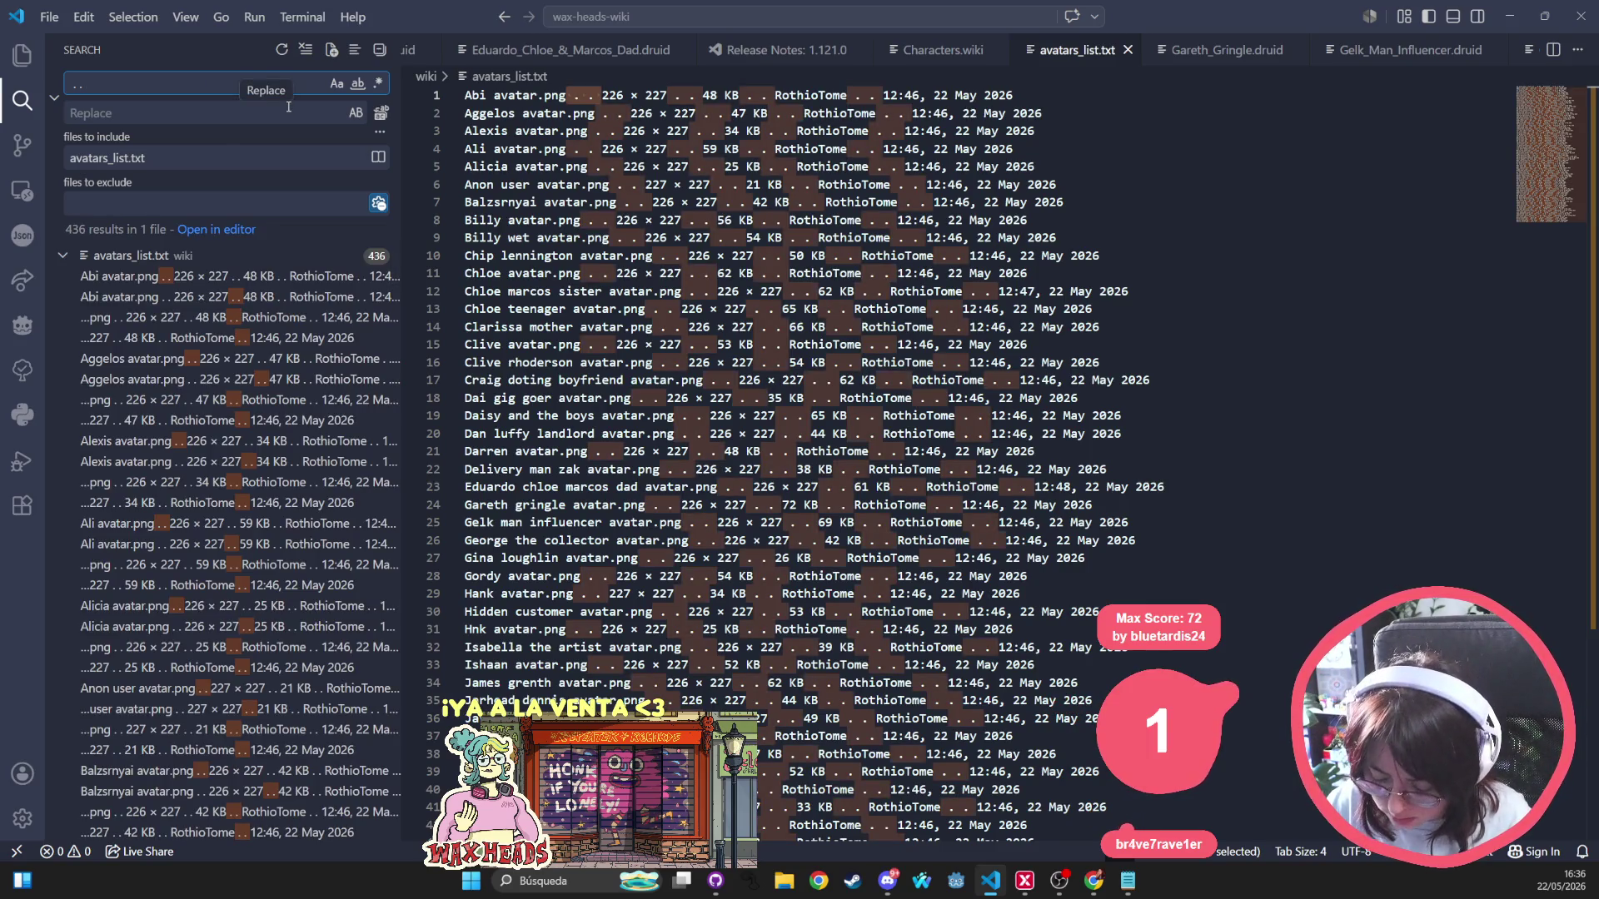
text(^)
key(BackSpace)
key(BackSpace)
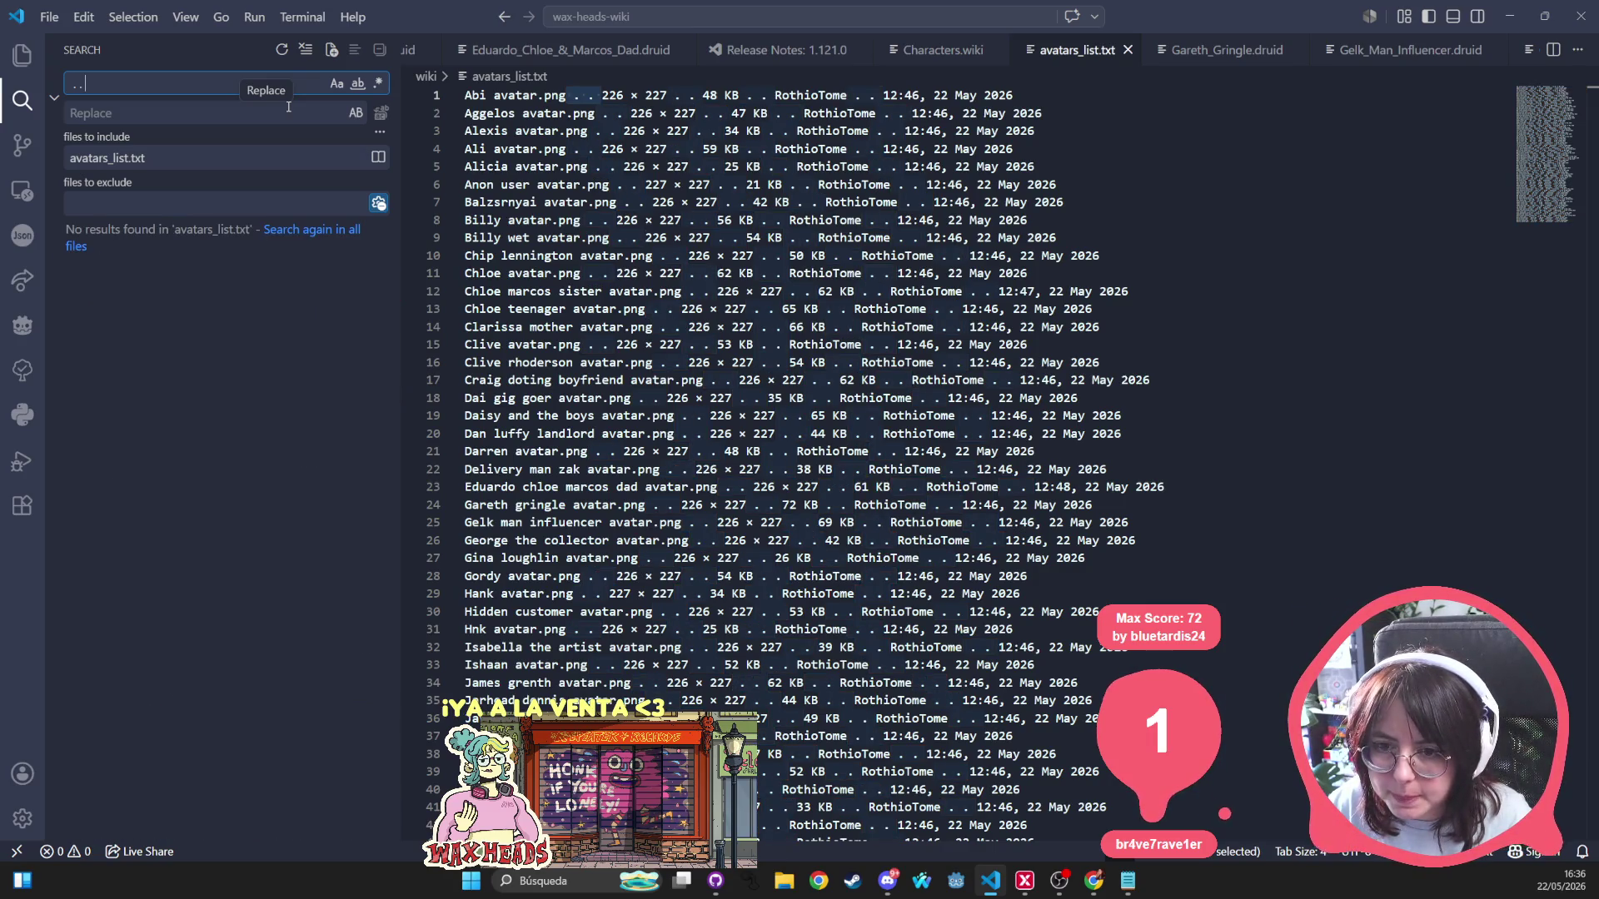
key(BackSpace)
text(*)
key(BackSpace)
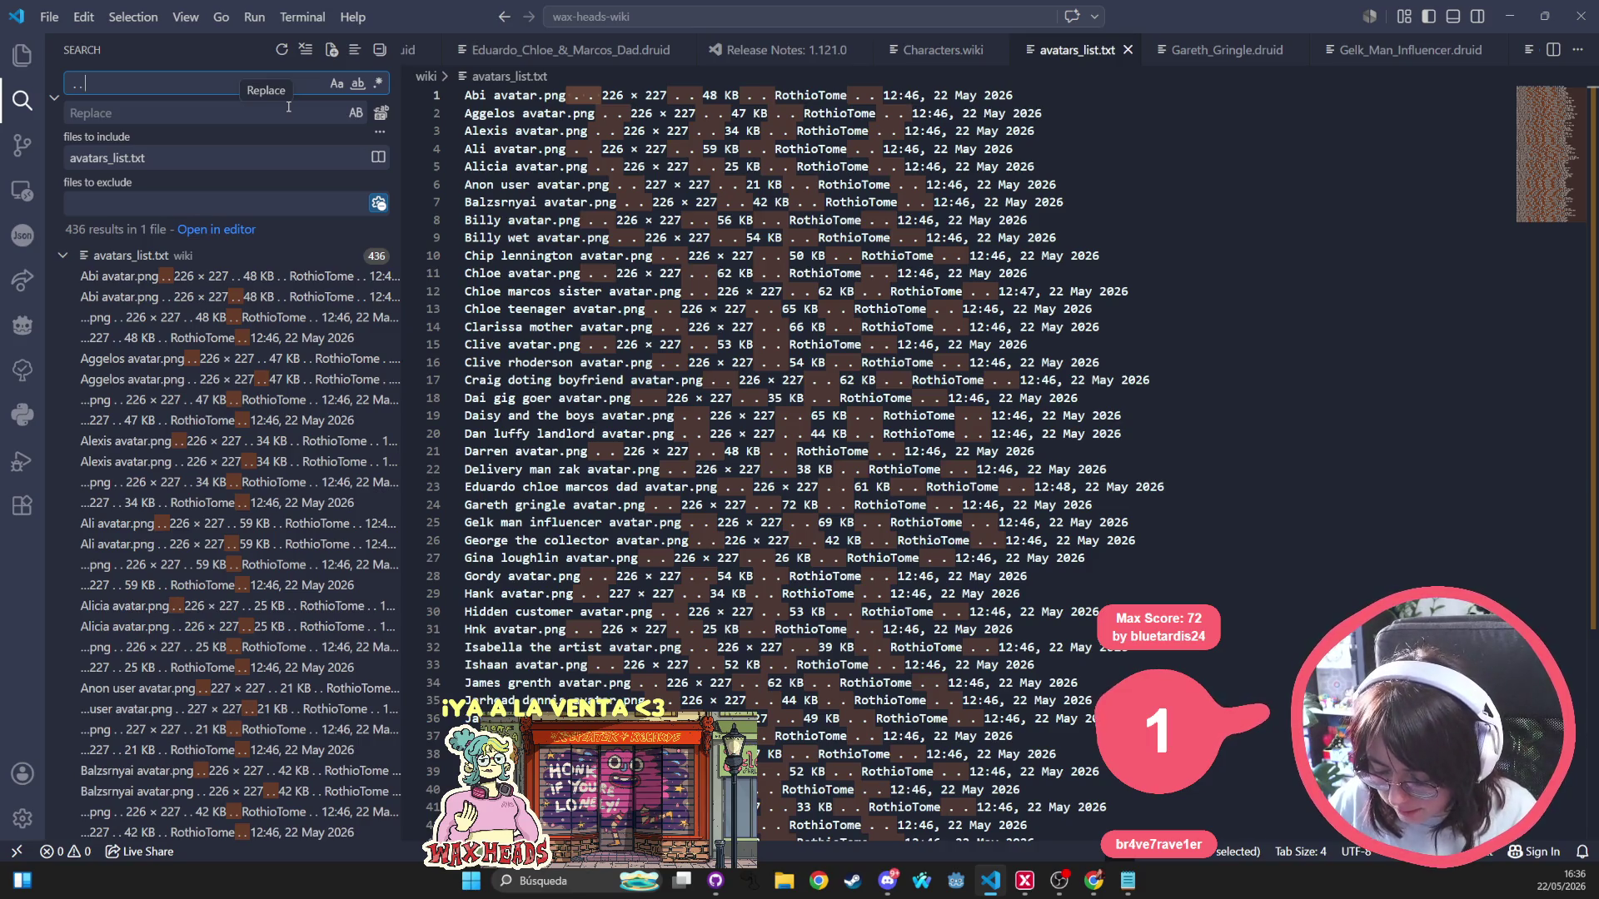
text(.)
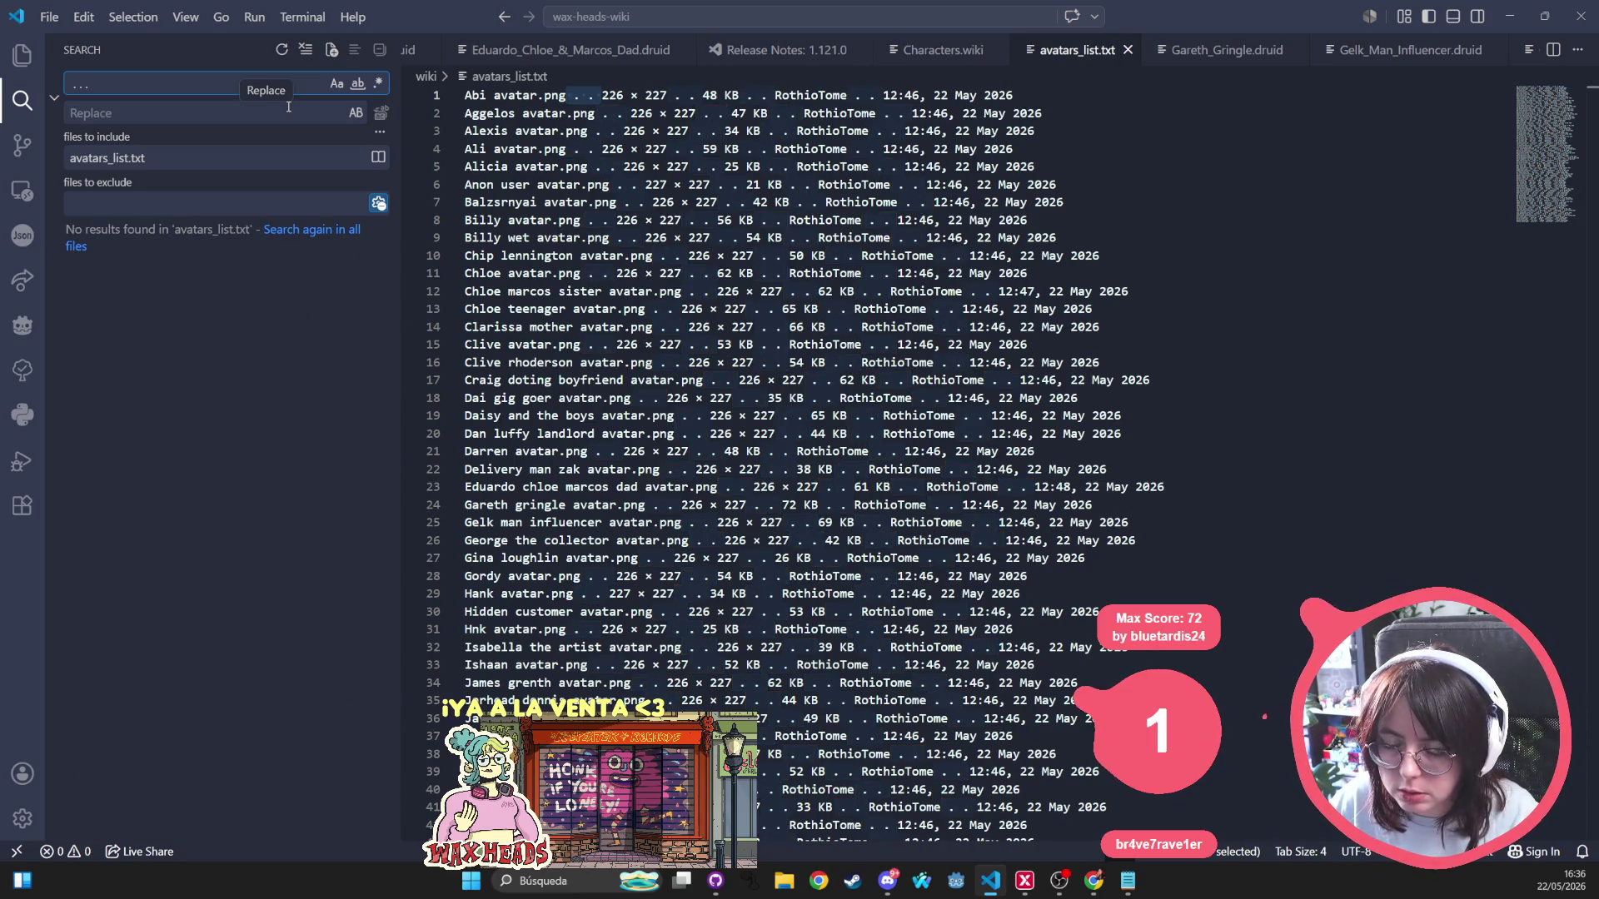
key(BackSpace)
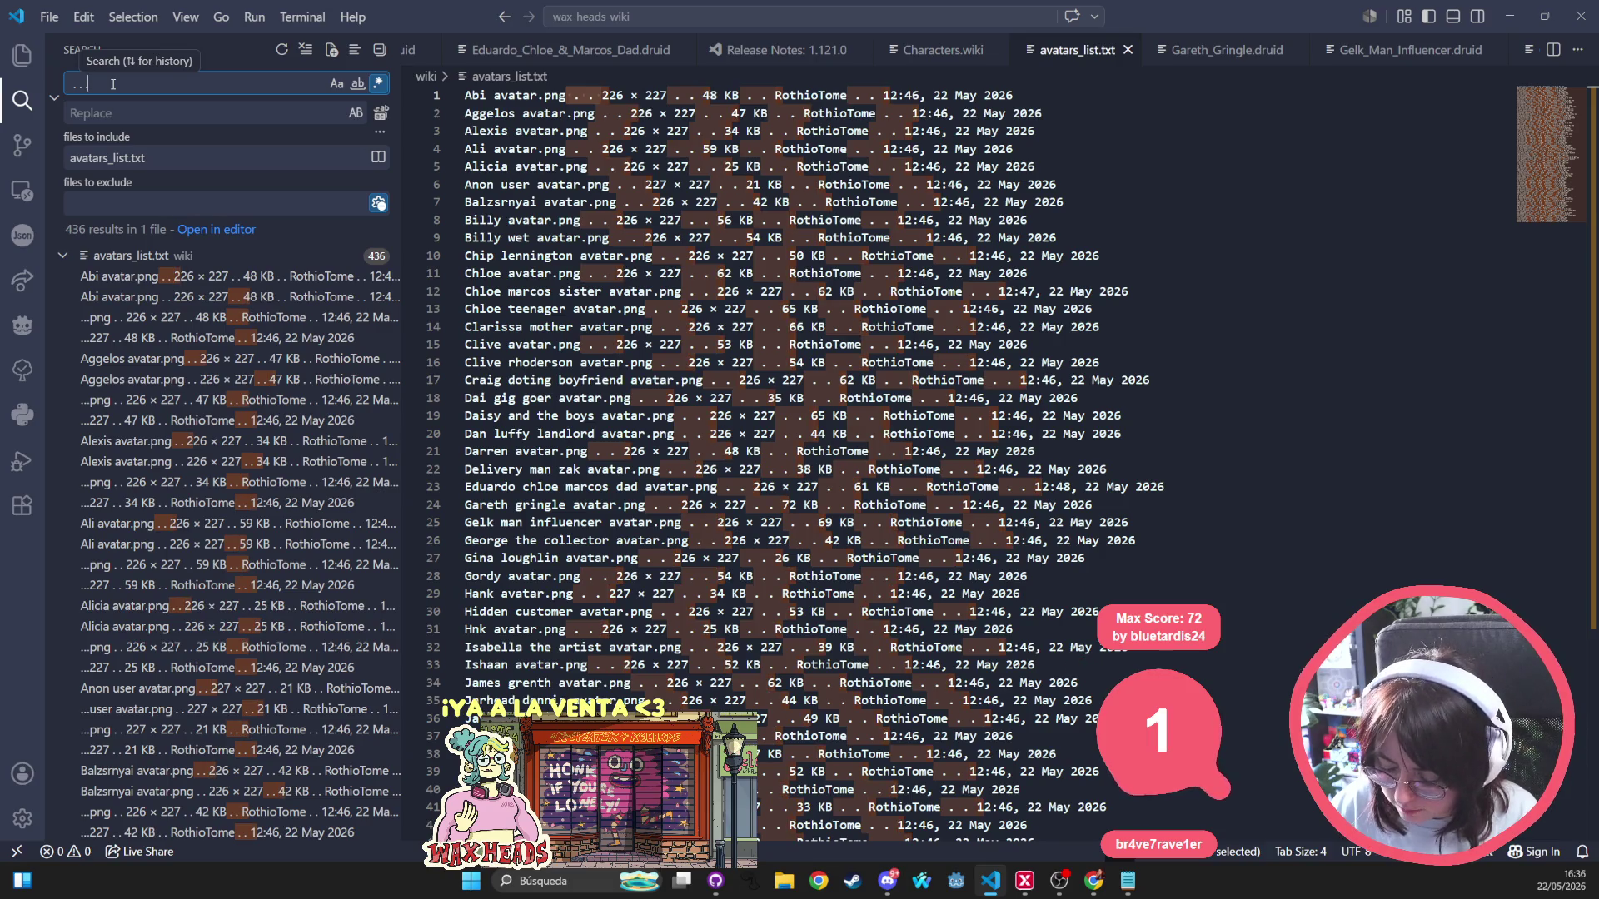
text(*)
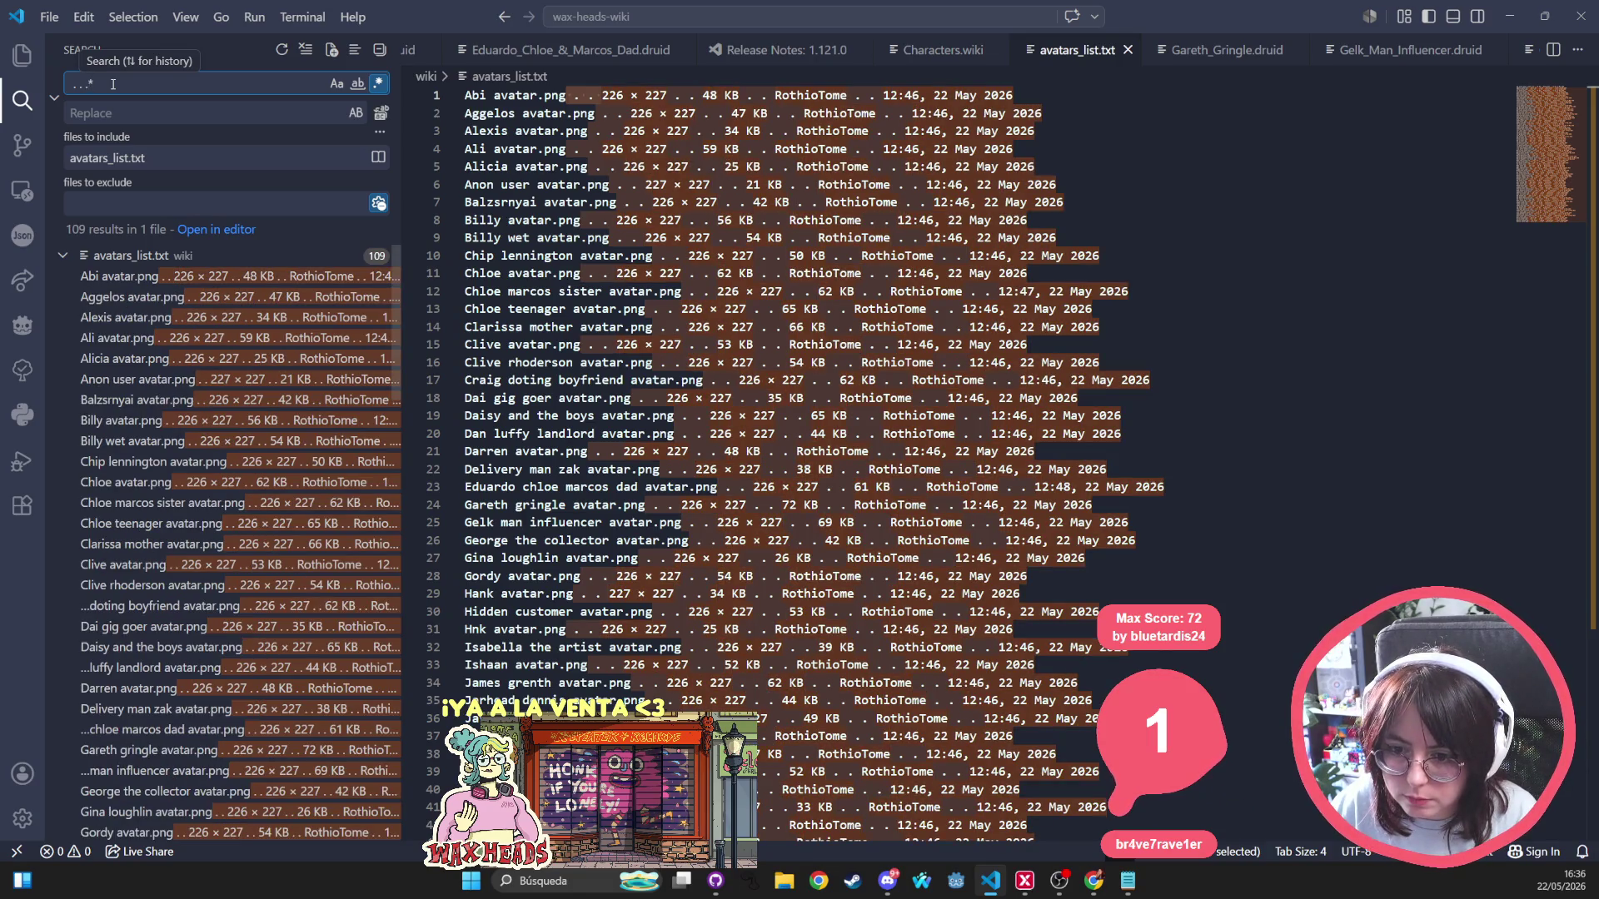
click(382, 114)
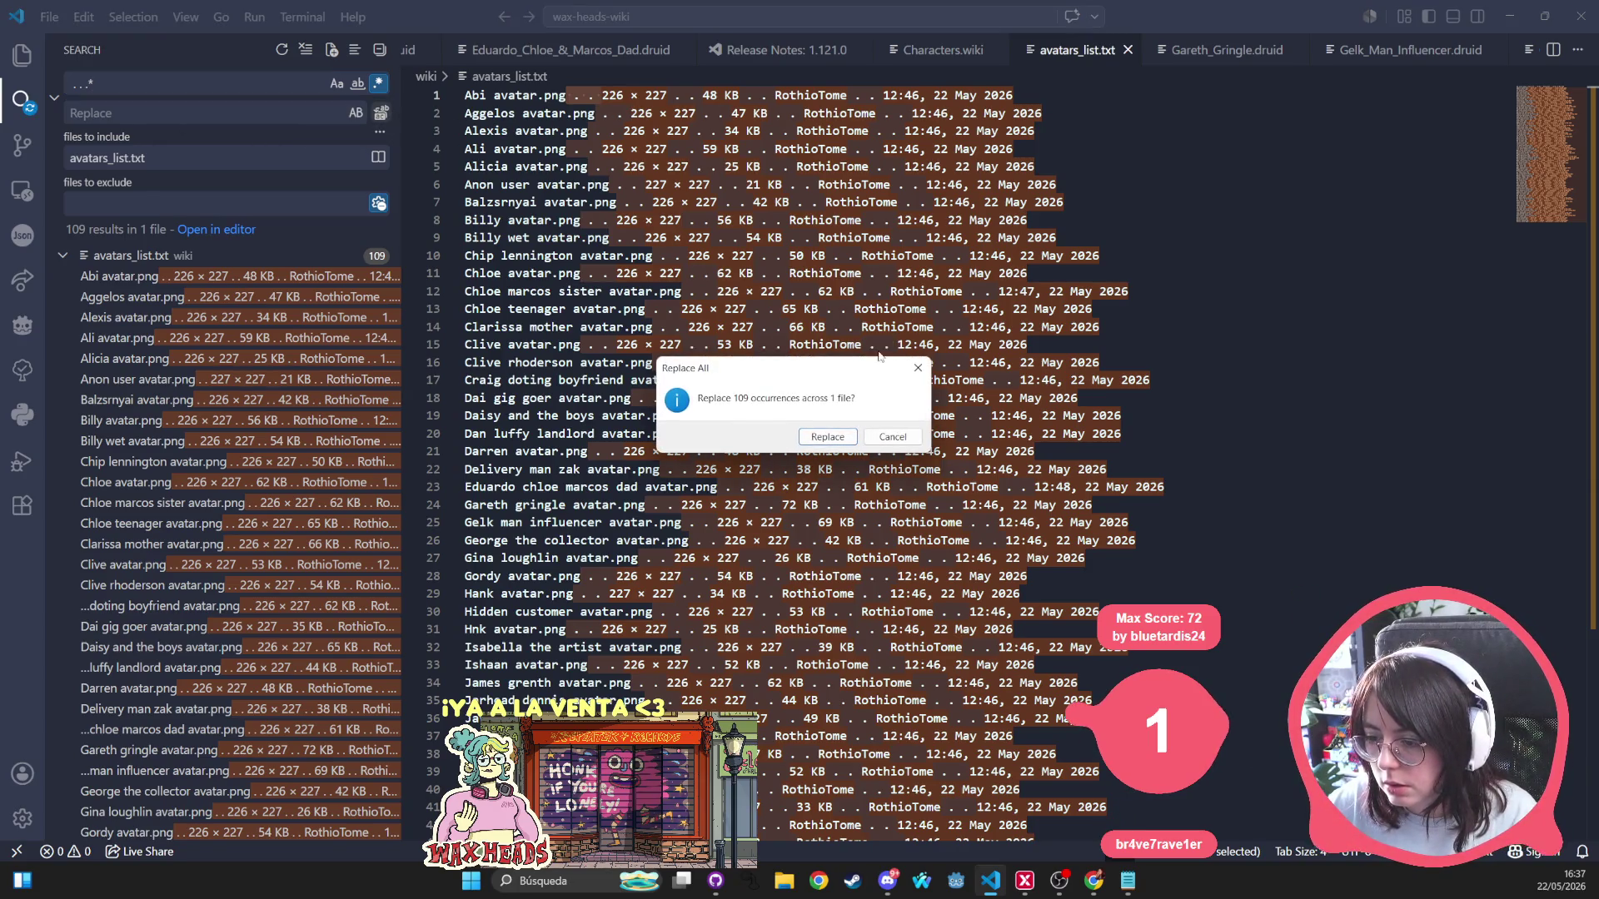
Confirm removing the 109 line tails, select the whole list and switch to Chrome.
click(827, 438)
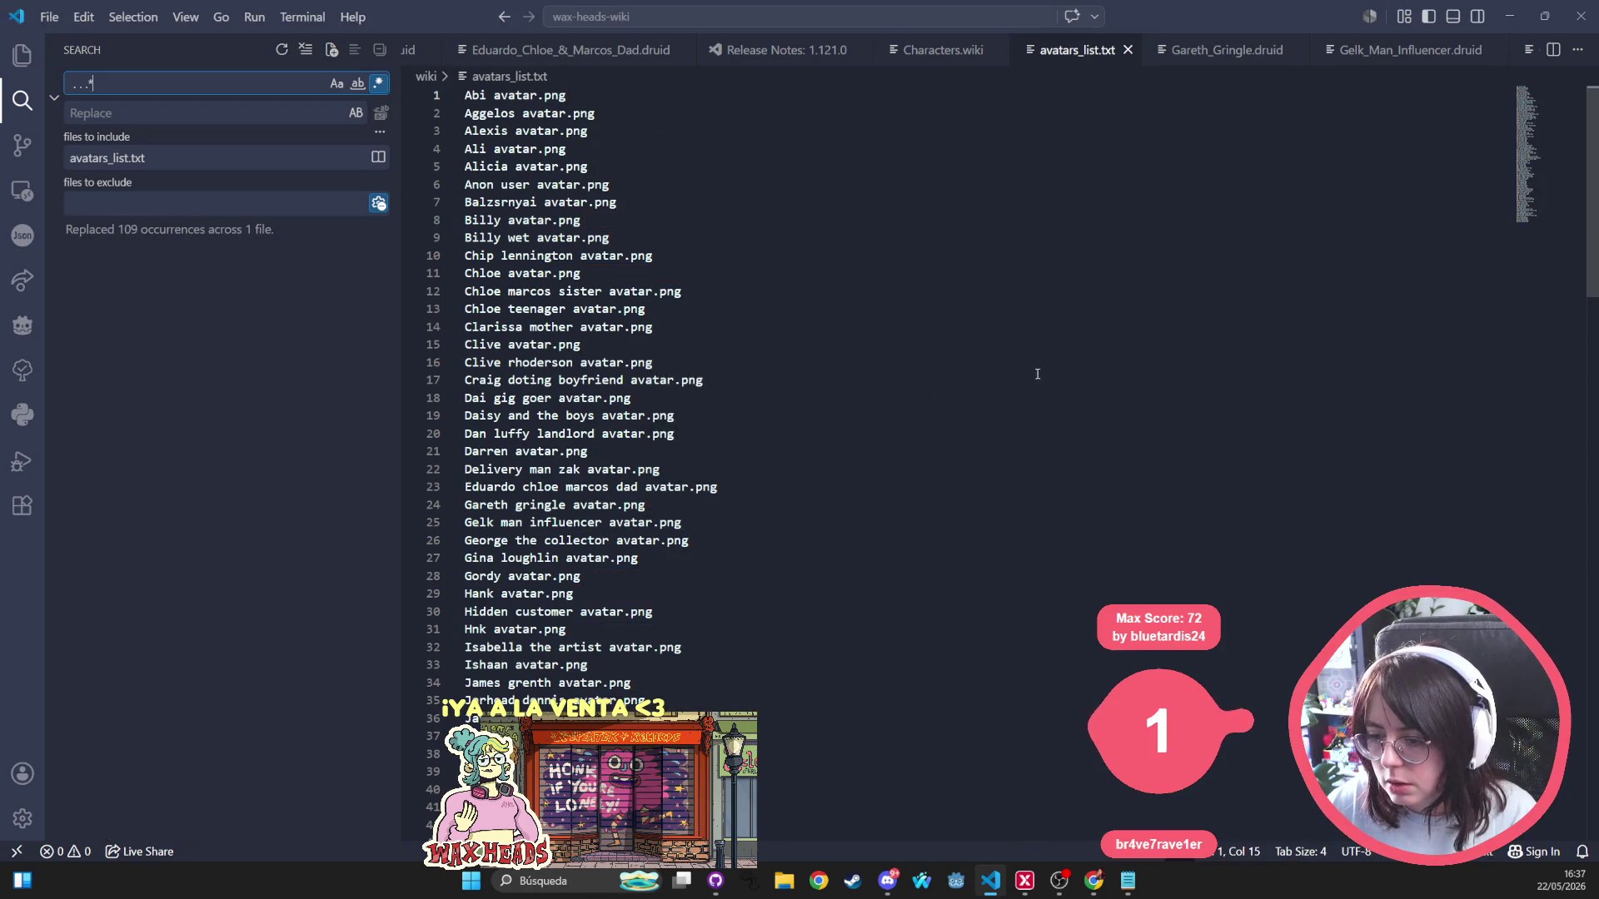
scroll(1047, 351, down, 10)
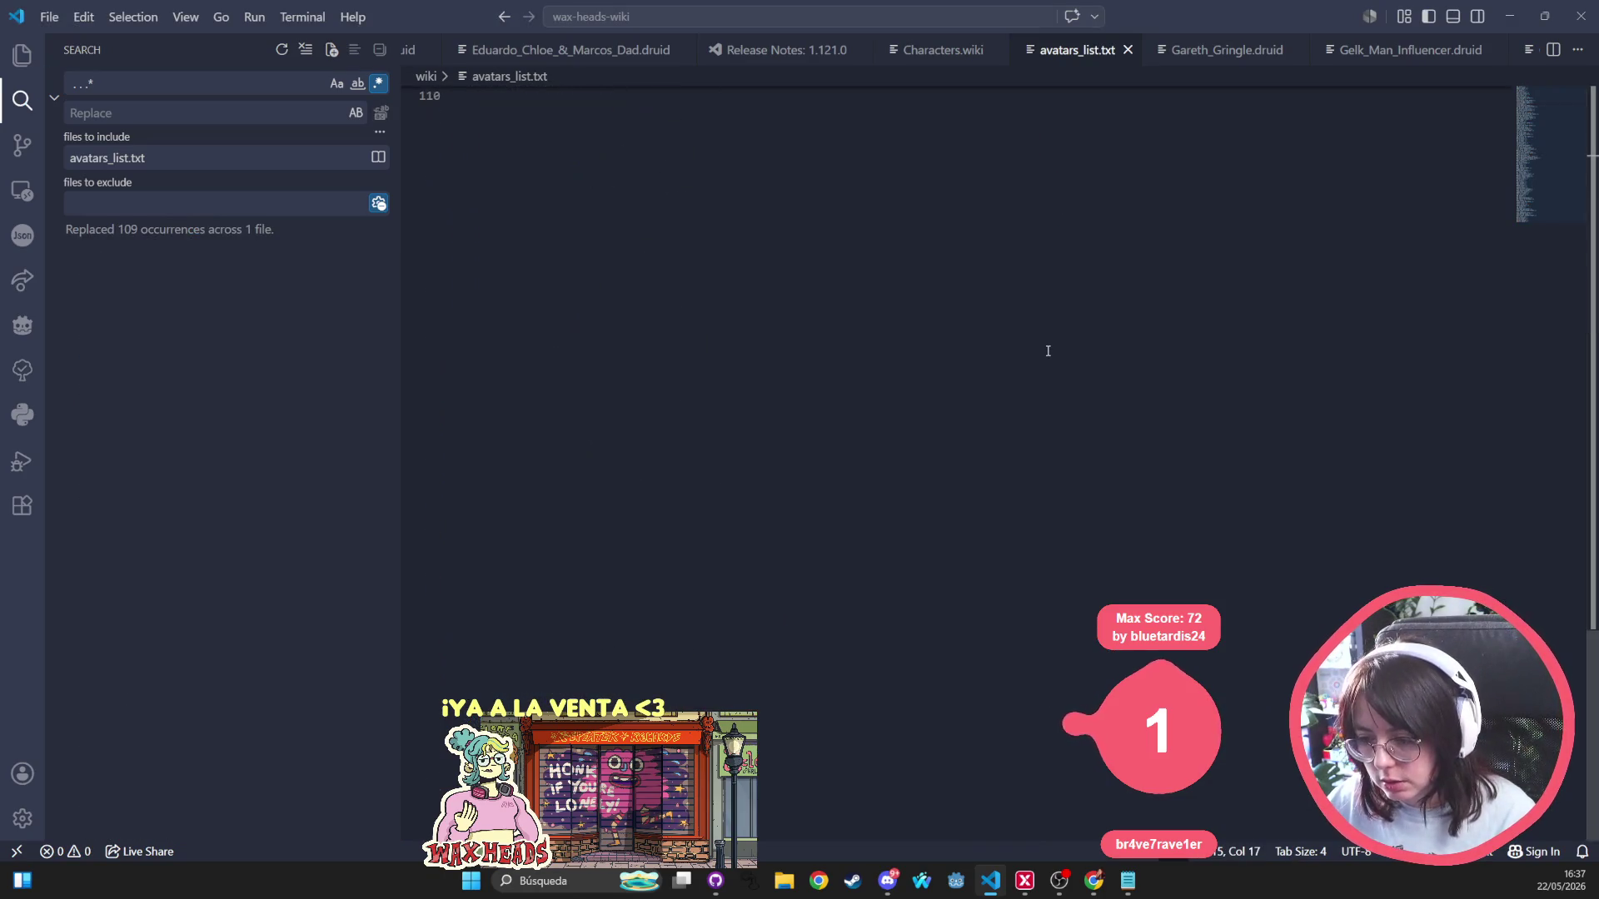
key(ctrl+a)
scroll(1046, 350, up, 3)
scroll(335, 67, up, 20)
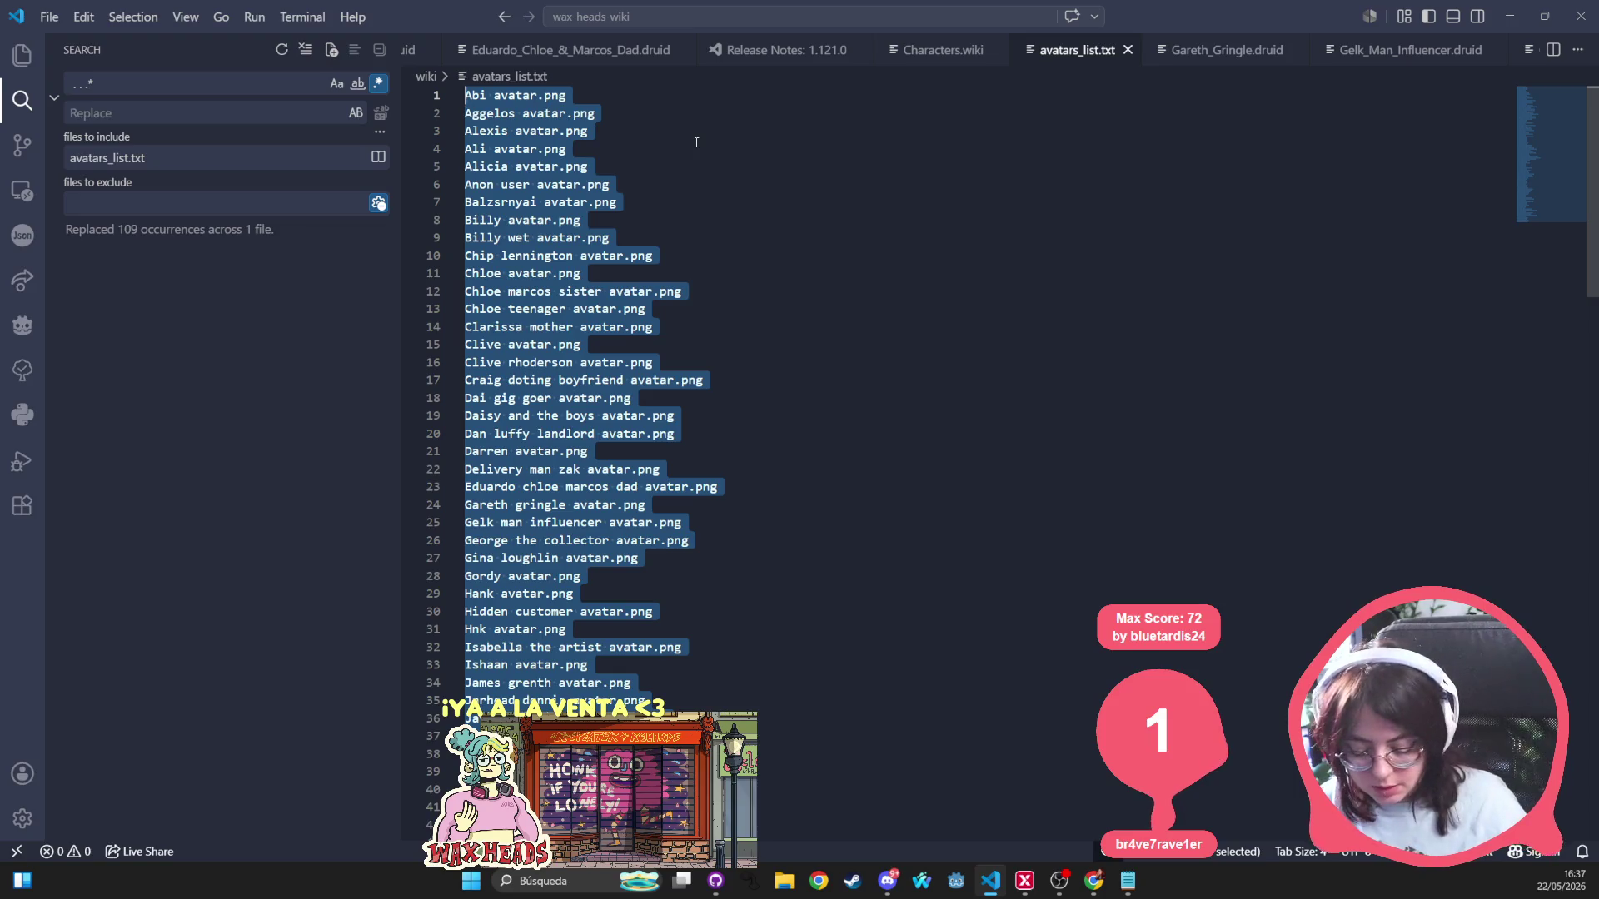
key(alt+Tab)
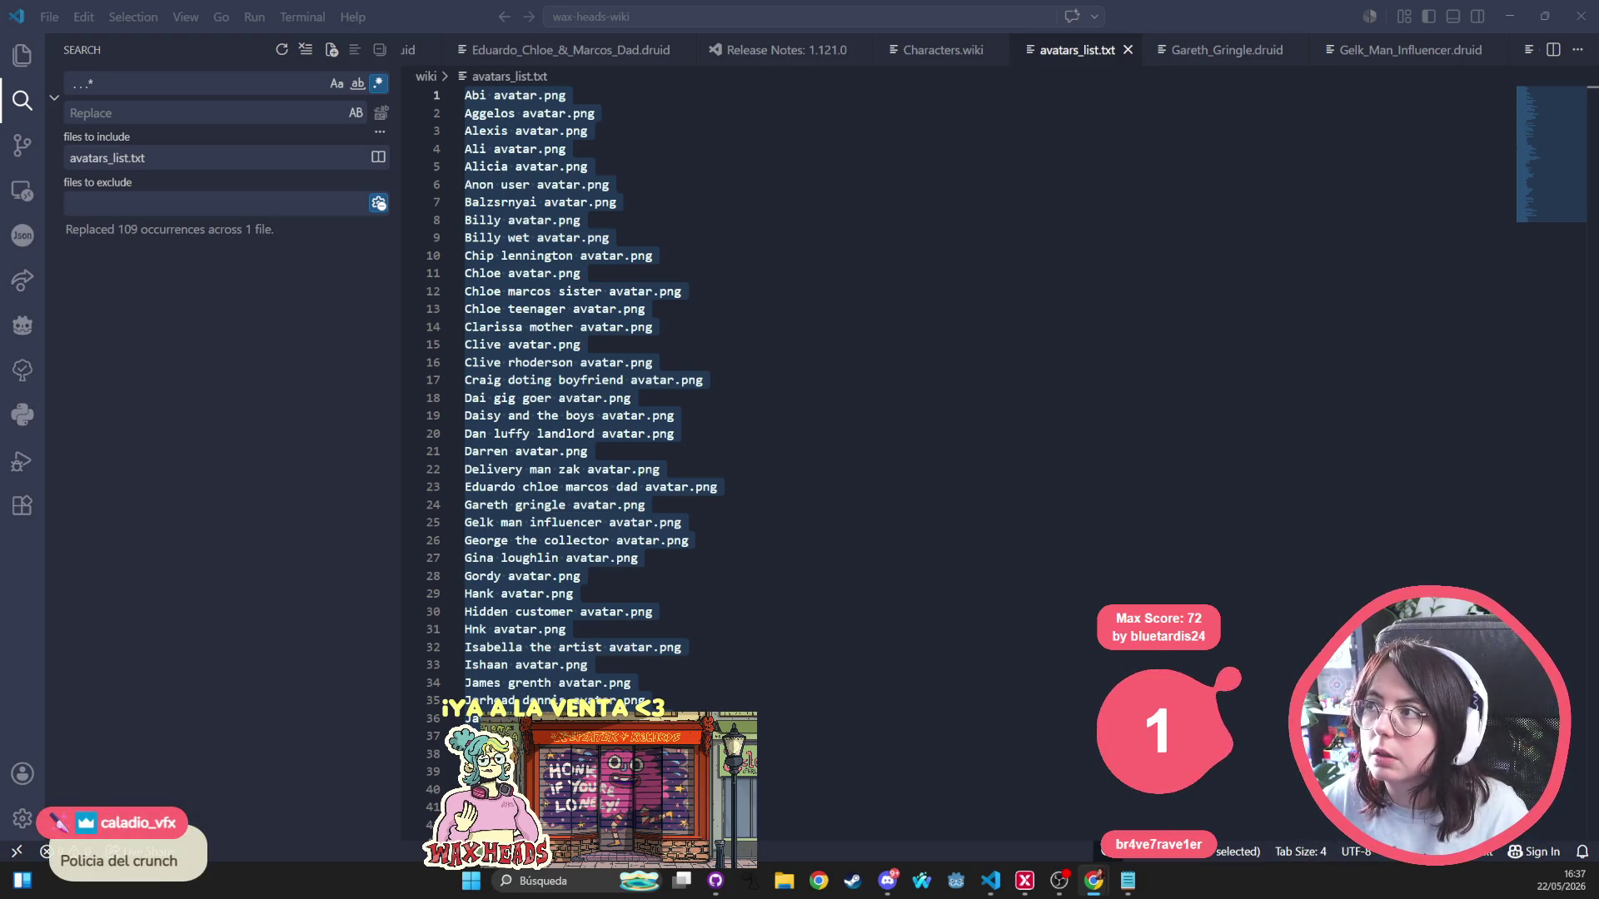
key(alt+Tab)
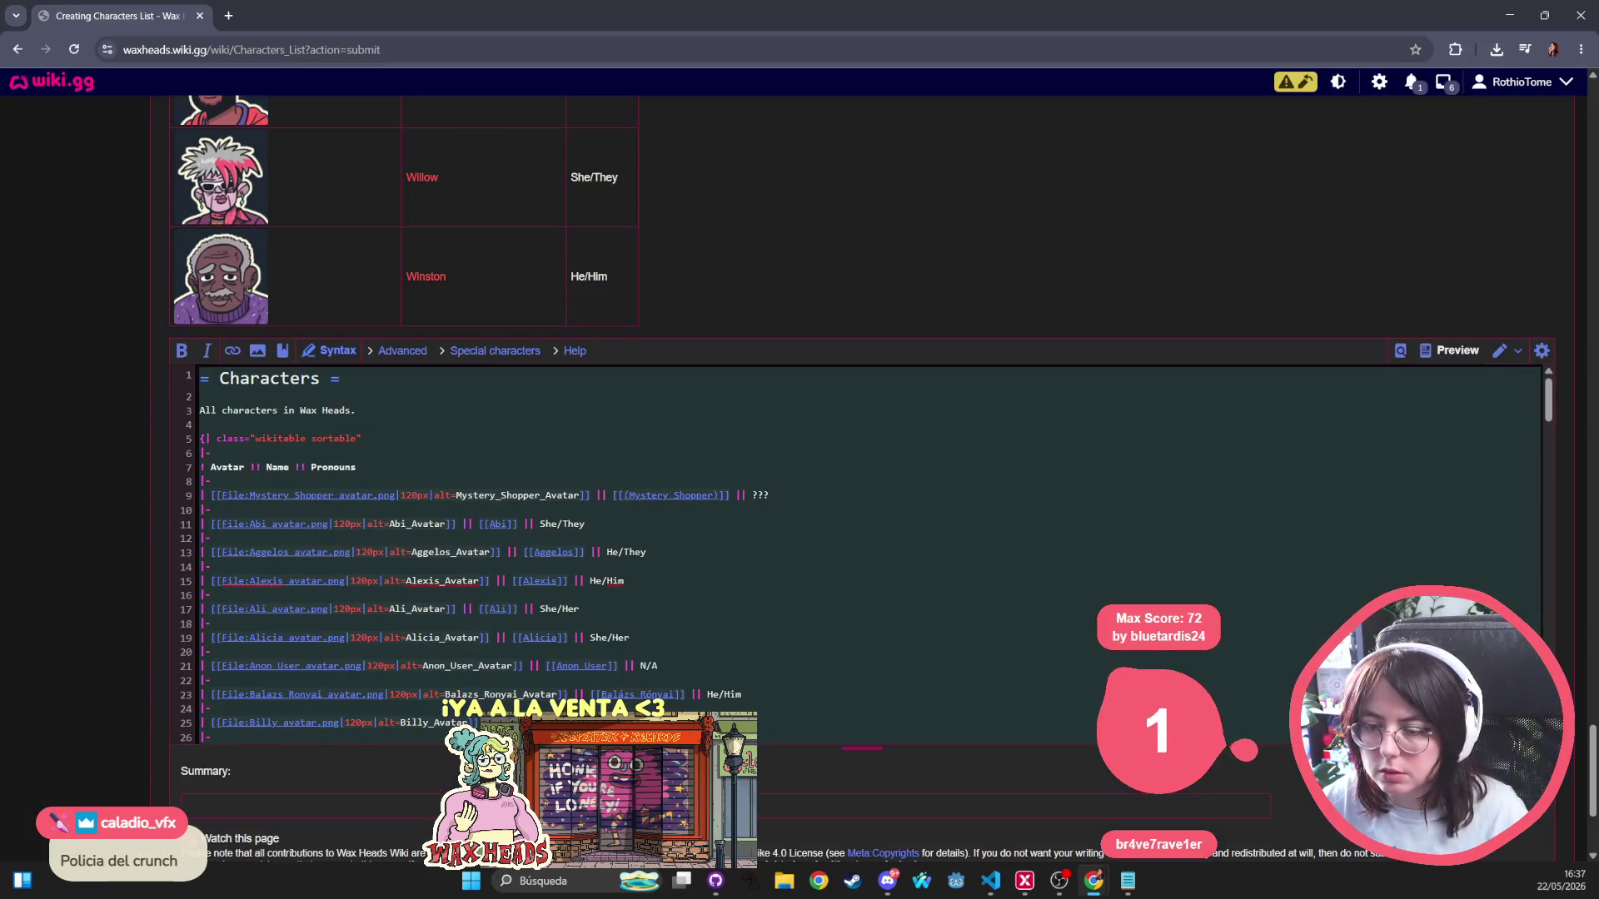
key(ctrl+v)
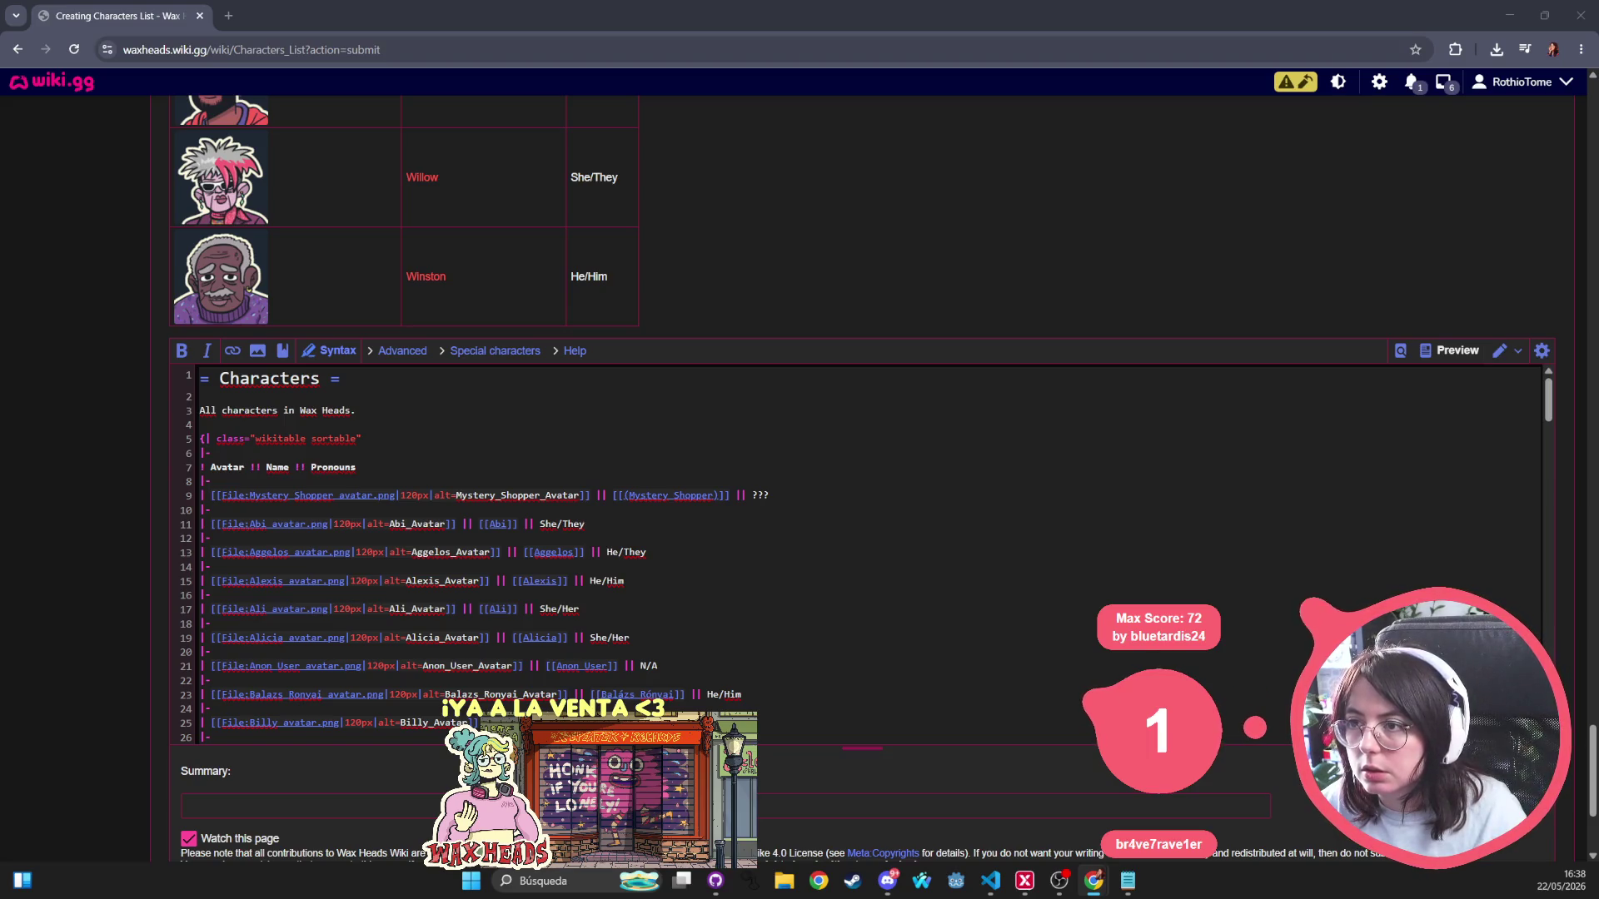
key(alt+Tab)
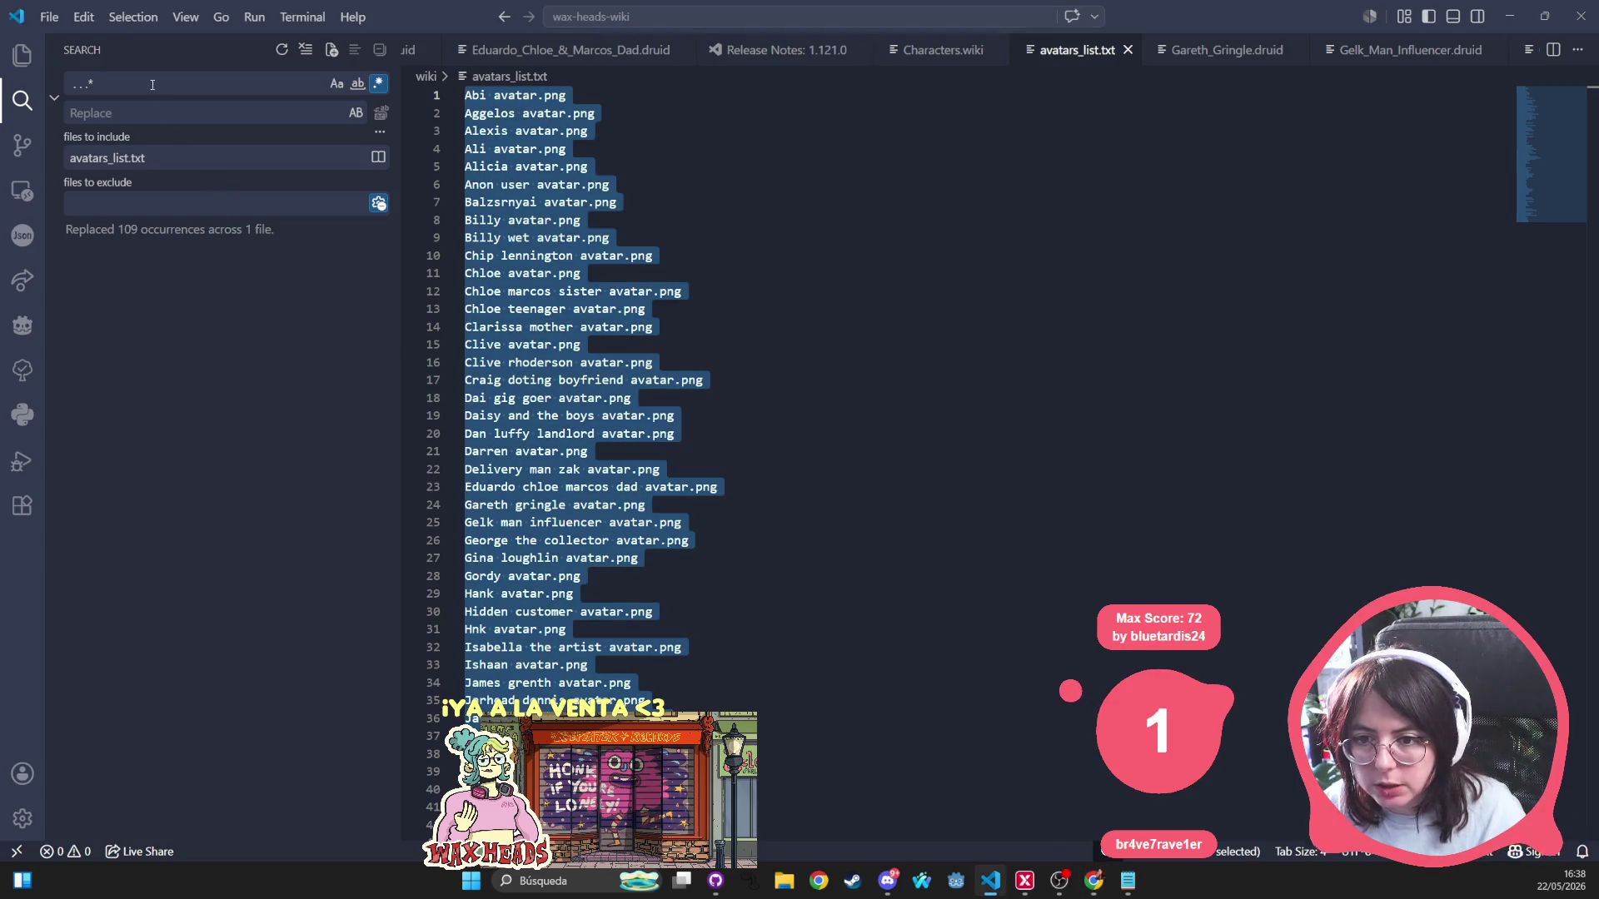
Find 'annoyed' and delete the Paul, Rita butterfly and Rod annoyed.png lines.
click(152, 84)
text(annoyed)
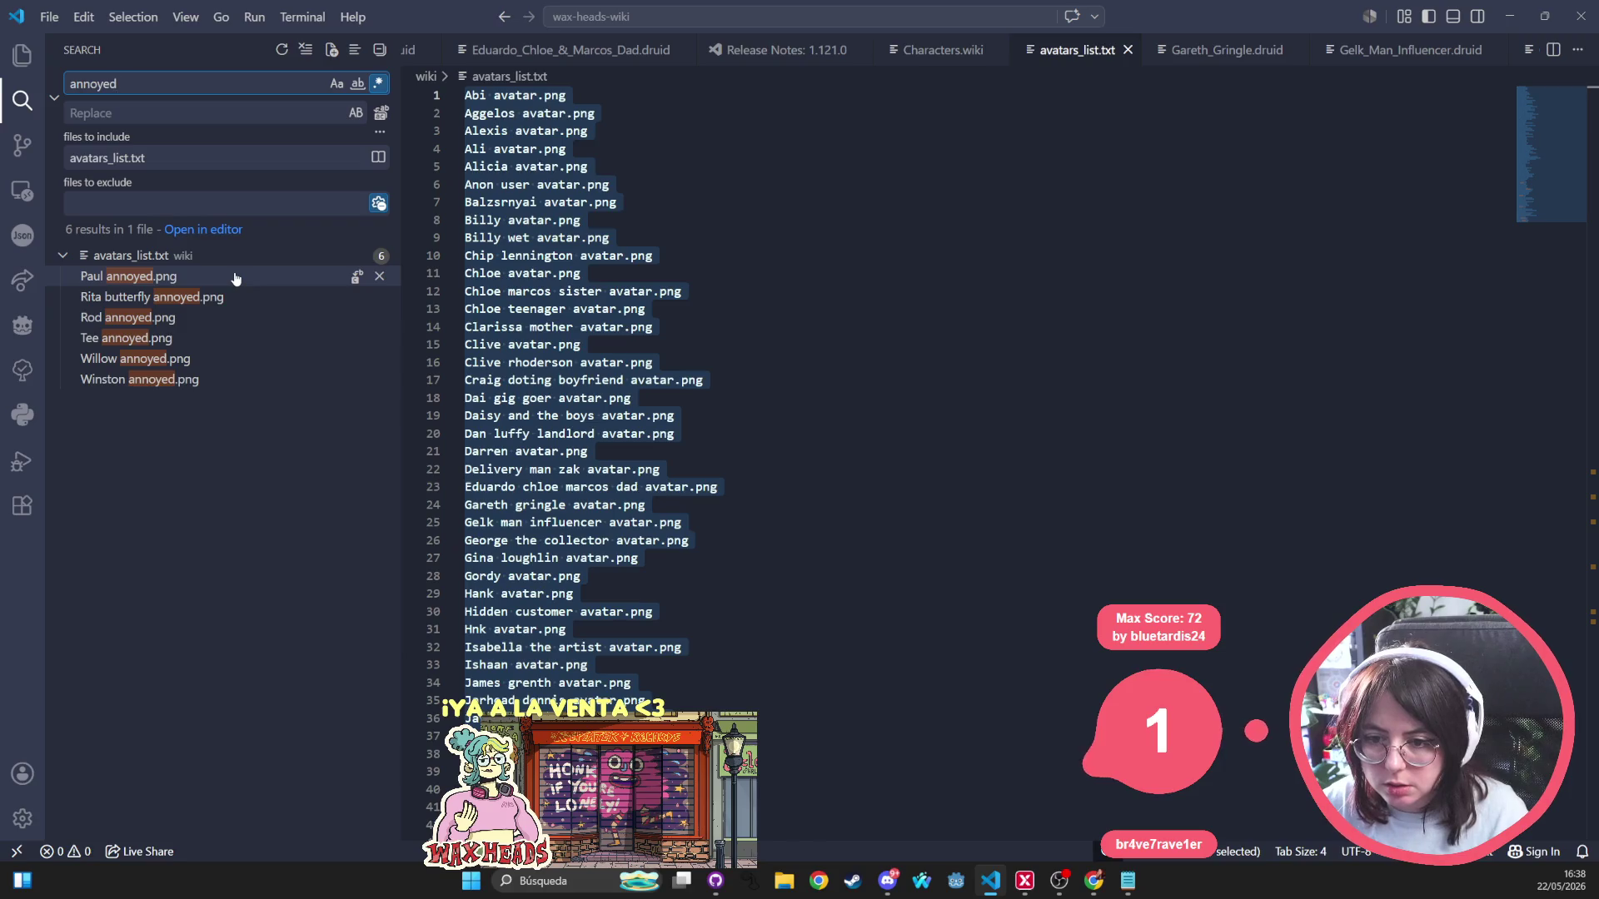
click(235, 279)
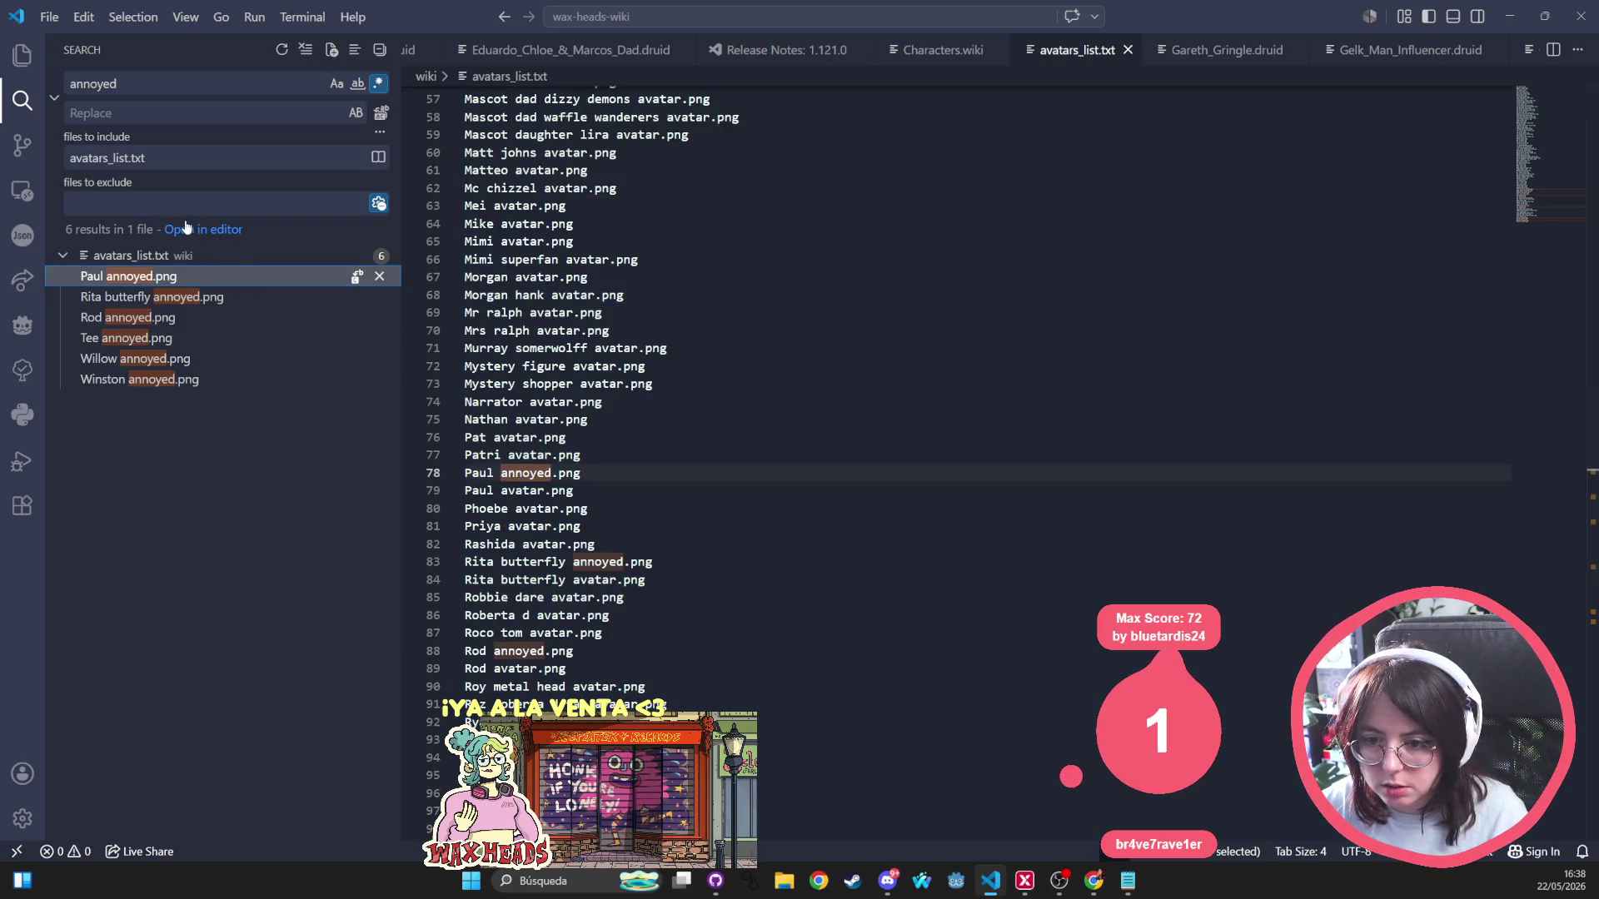
triple_click(587, 473)
key(Delete)
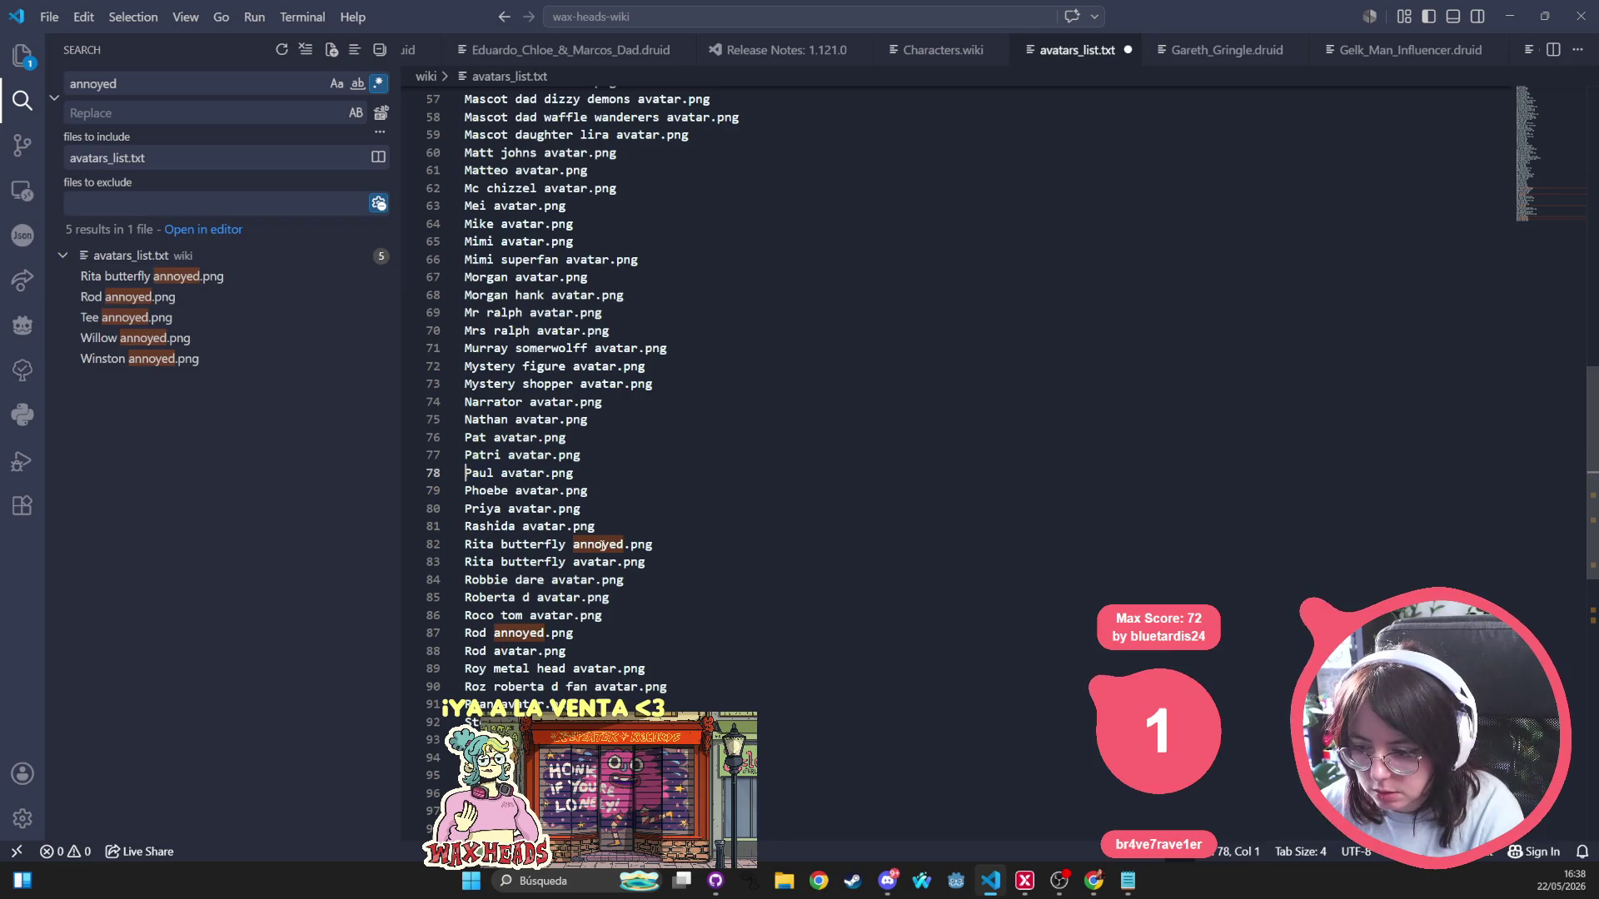
triple_click(587, 545)
key(Delete)
triple_click(546, 617)
key(Delete)
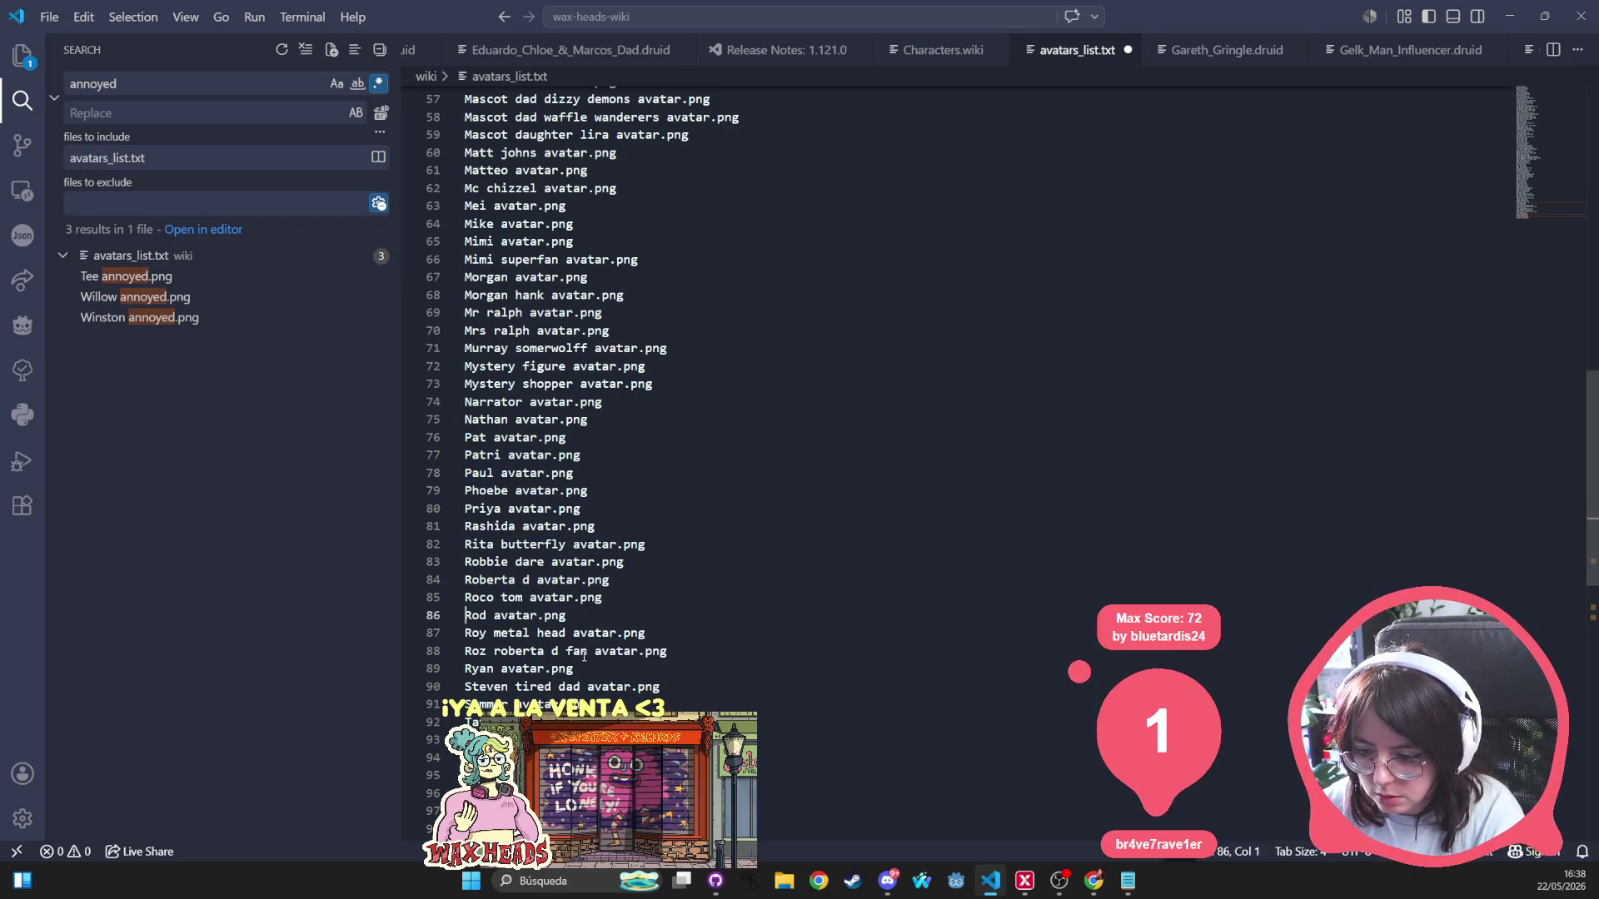
scroll(875, 449, down, 1)
Delete the Tee, Willow and Winston annoyed.png lines, select all and switch to Chrome.
key(Delete)
scroll(874, 450, down, 3)
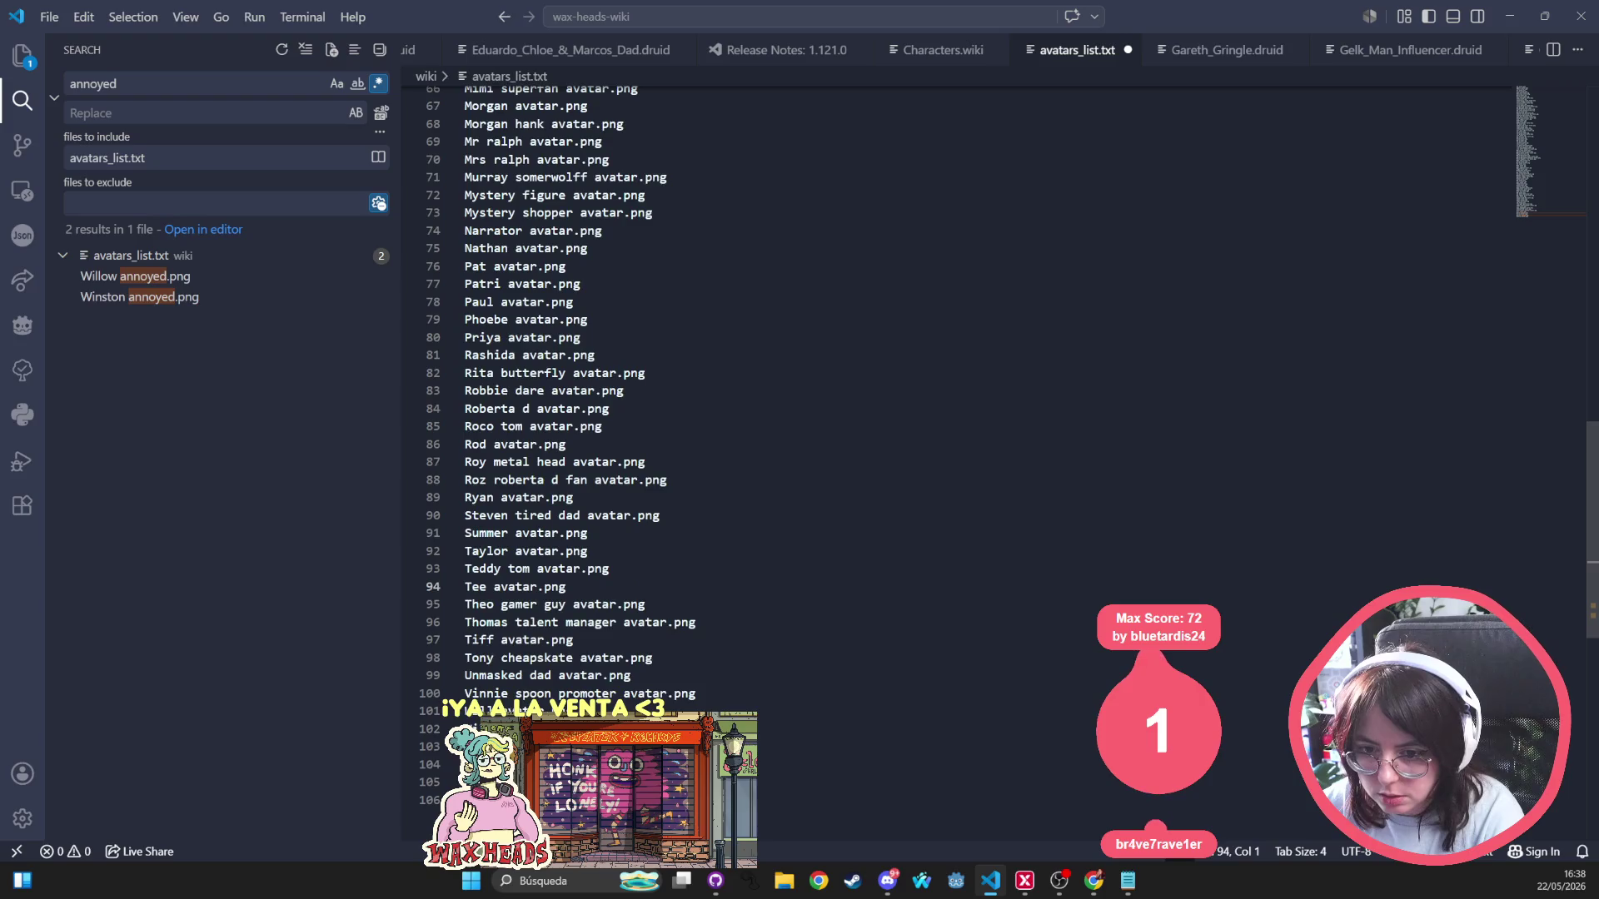
key(Delete)
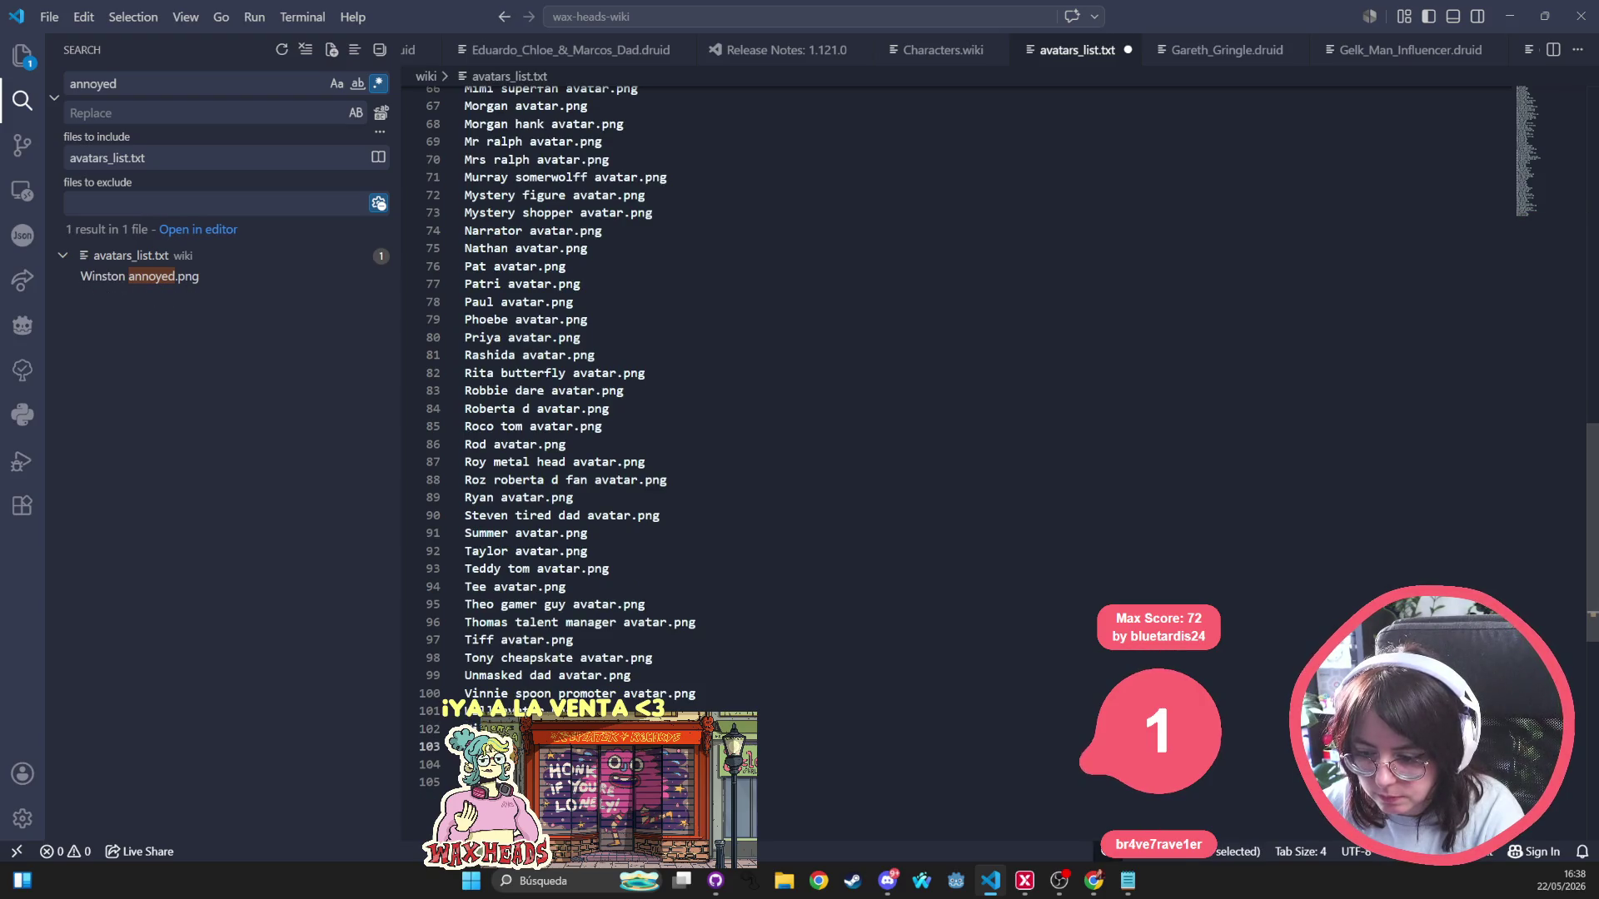
key(Delete)
key(ctrl+a)
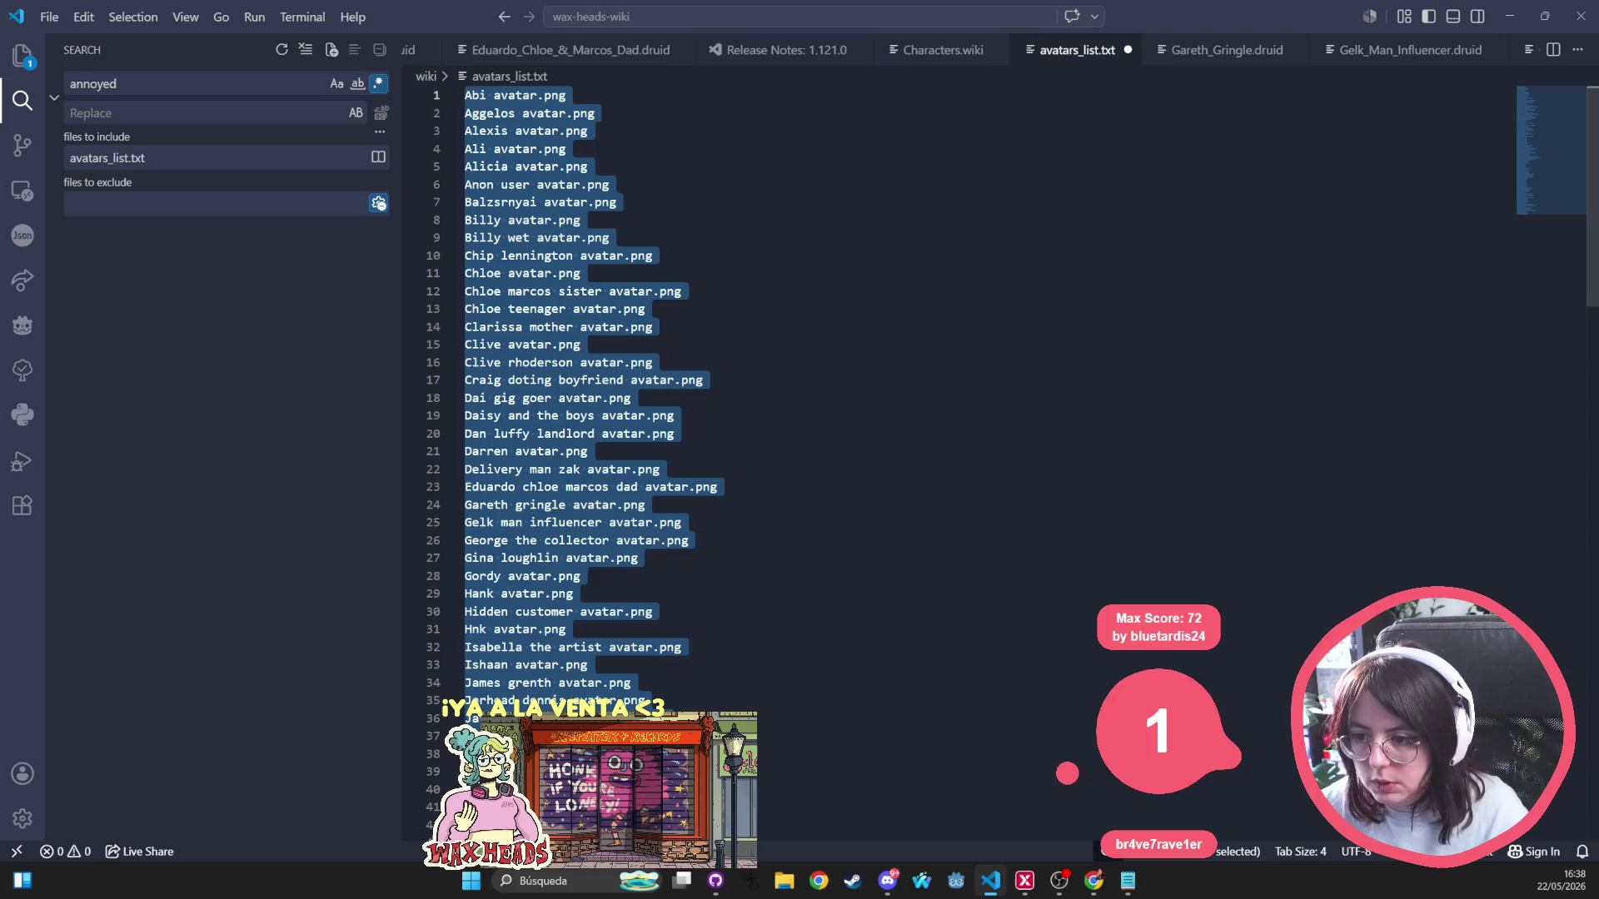
key(alt+Tab)
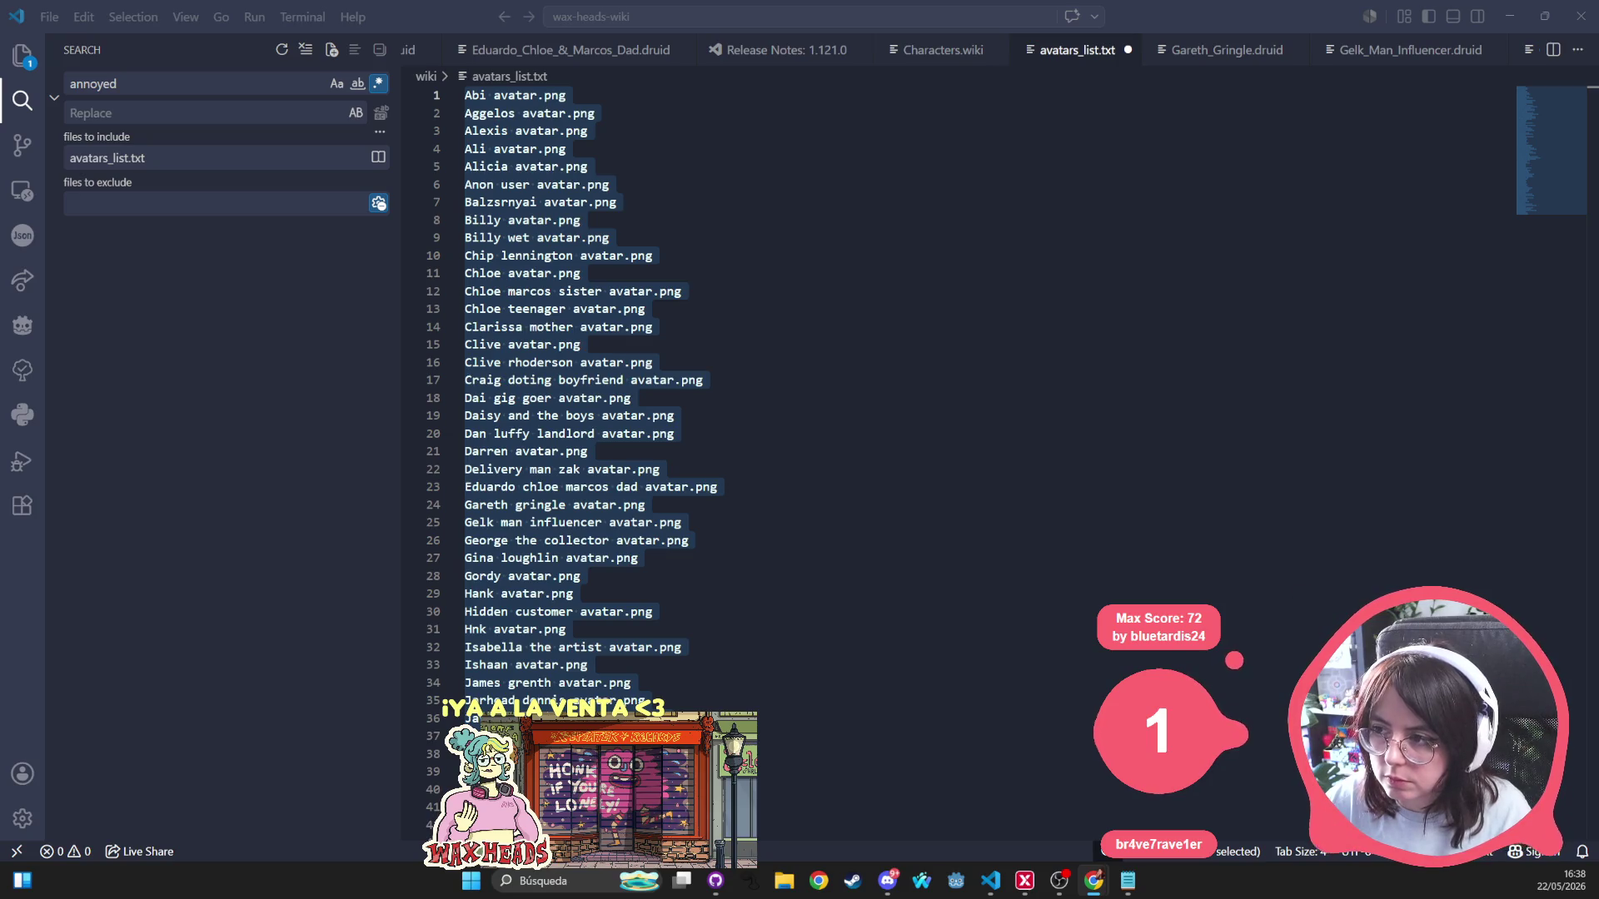
Inspect the wiki preview, select the rows with missing avatars and return to VS Code.
key(alt+Tab)
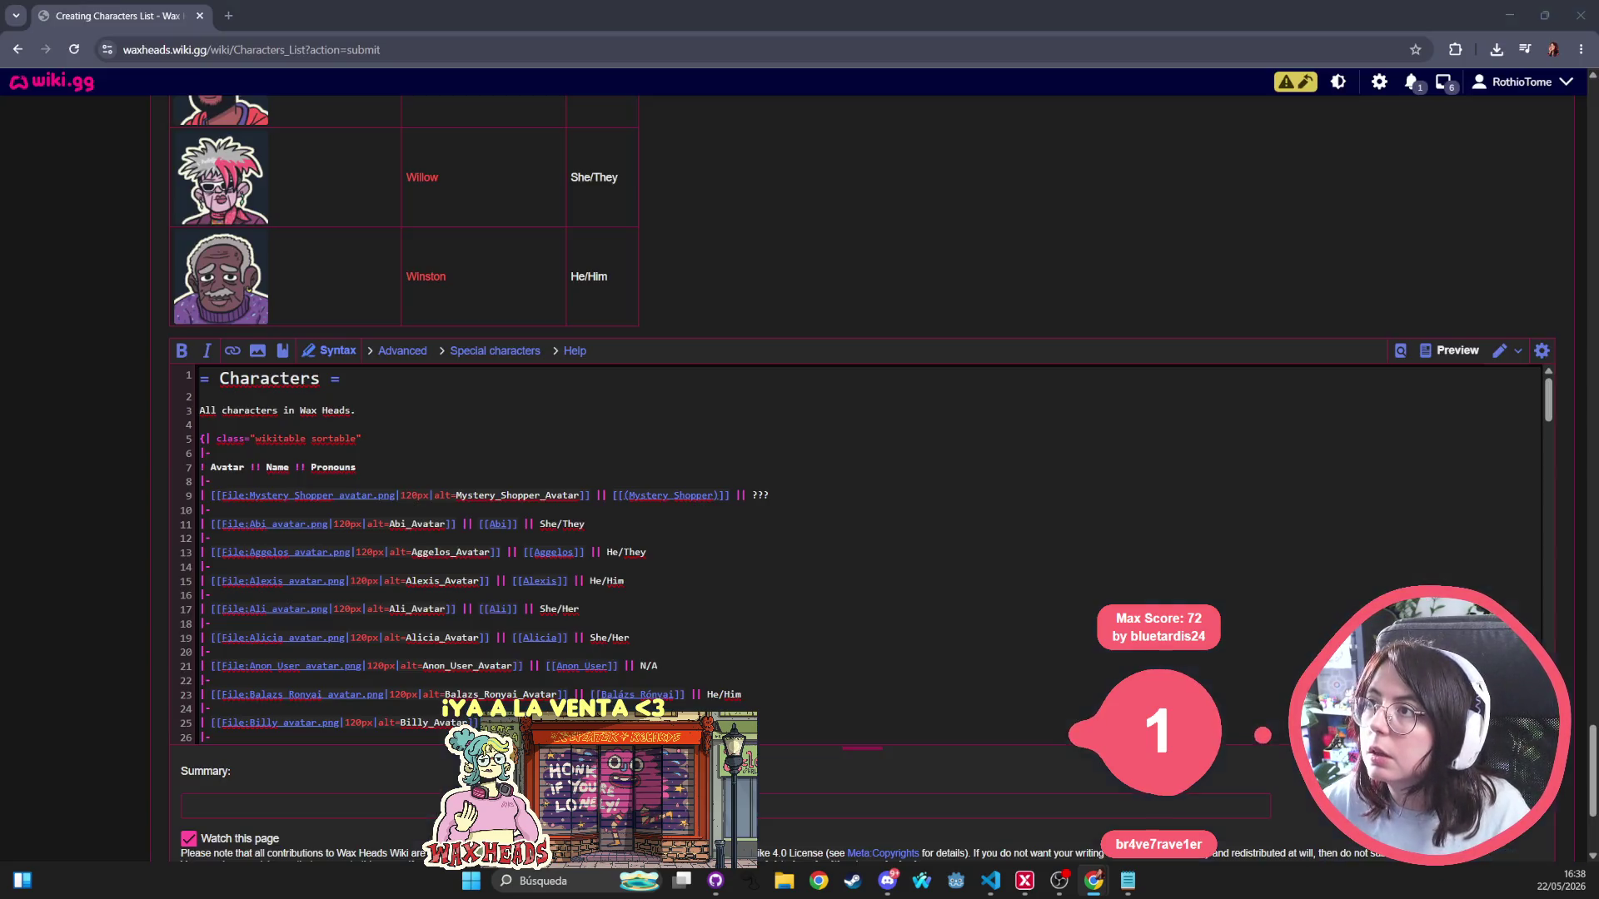
scroll(335, 268, up, 5)
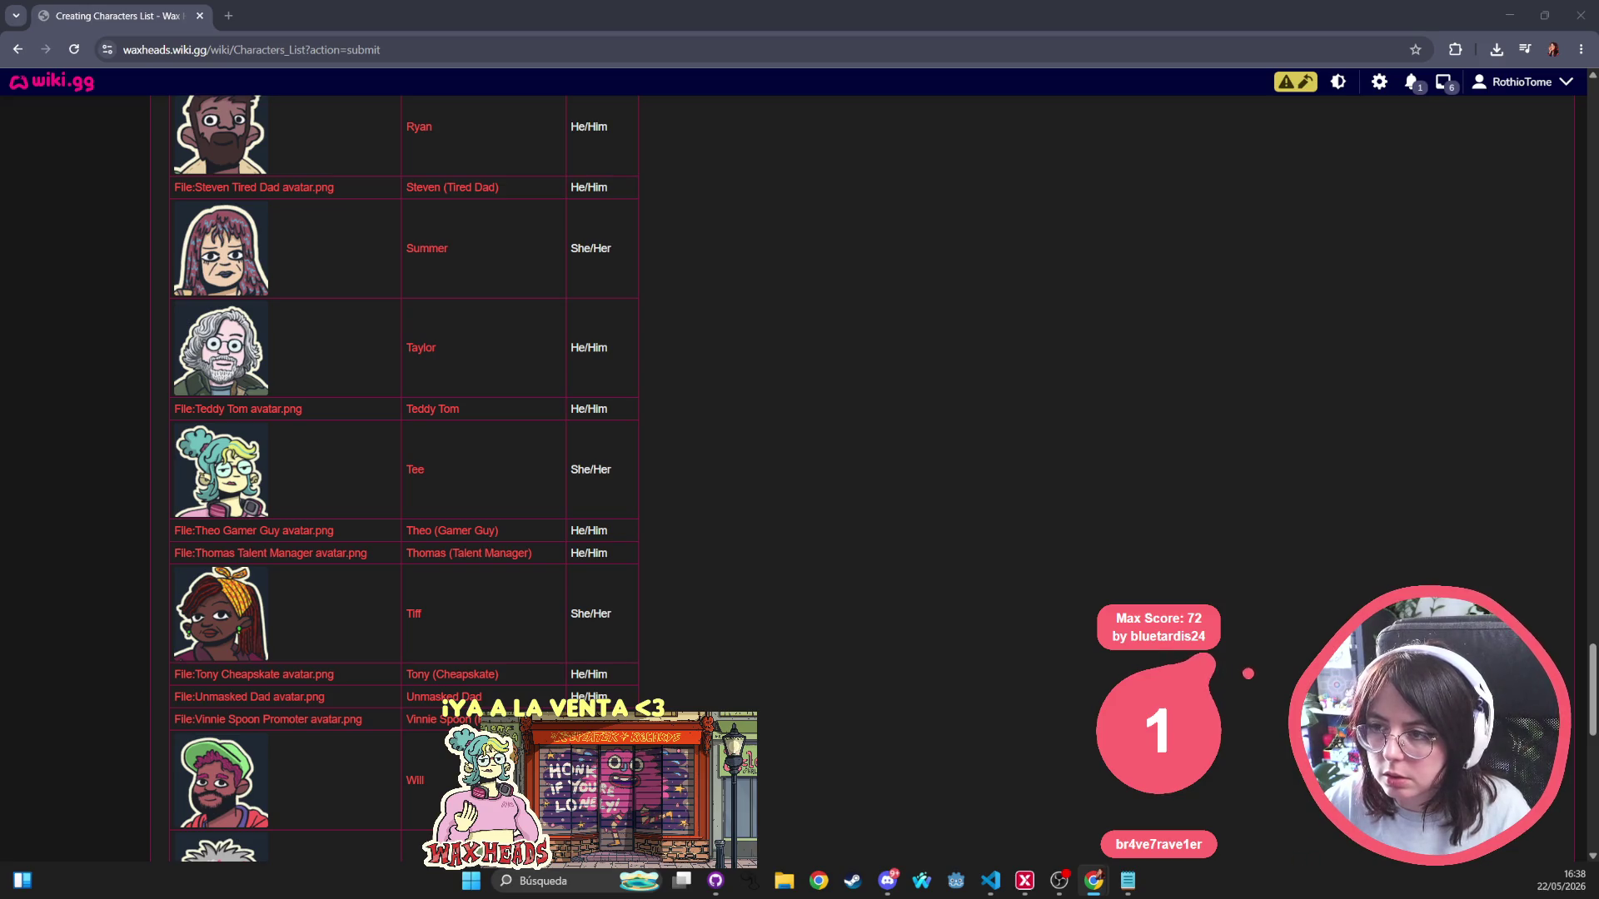
scroll(743, 569, down, 5)
scroll(763, 374, down, 5)
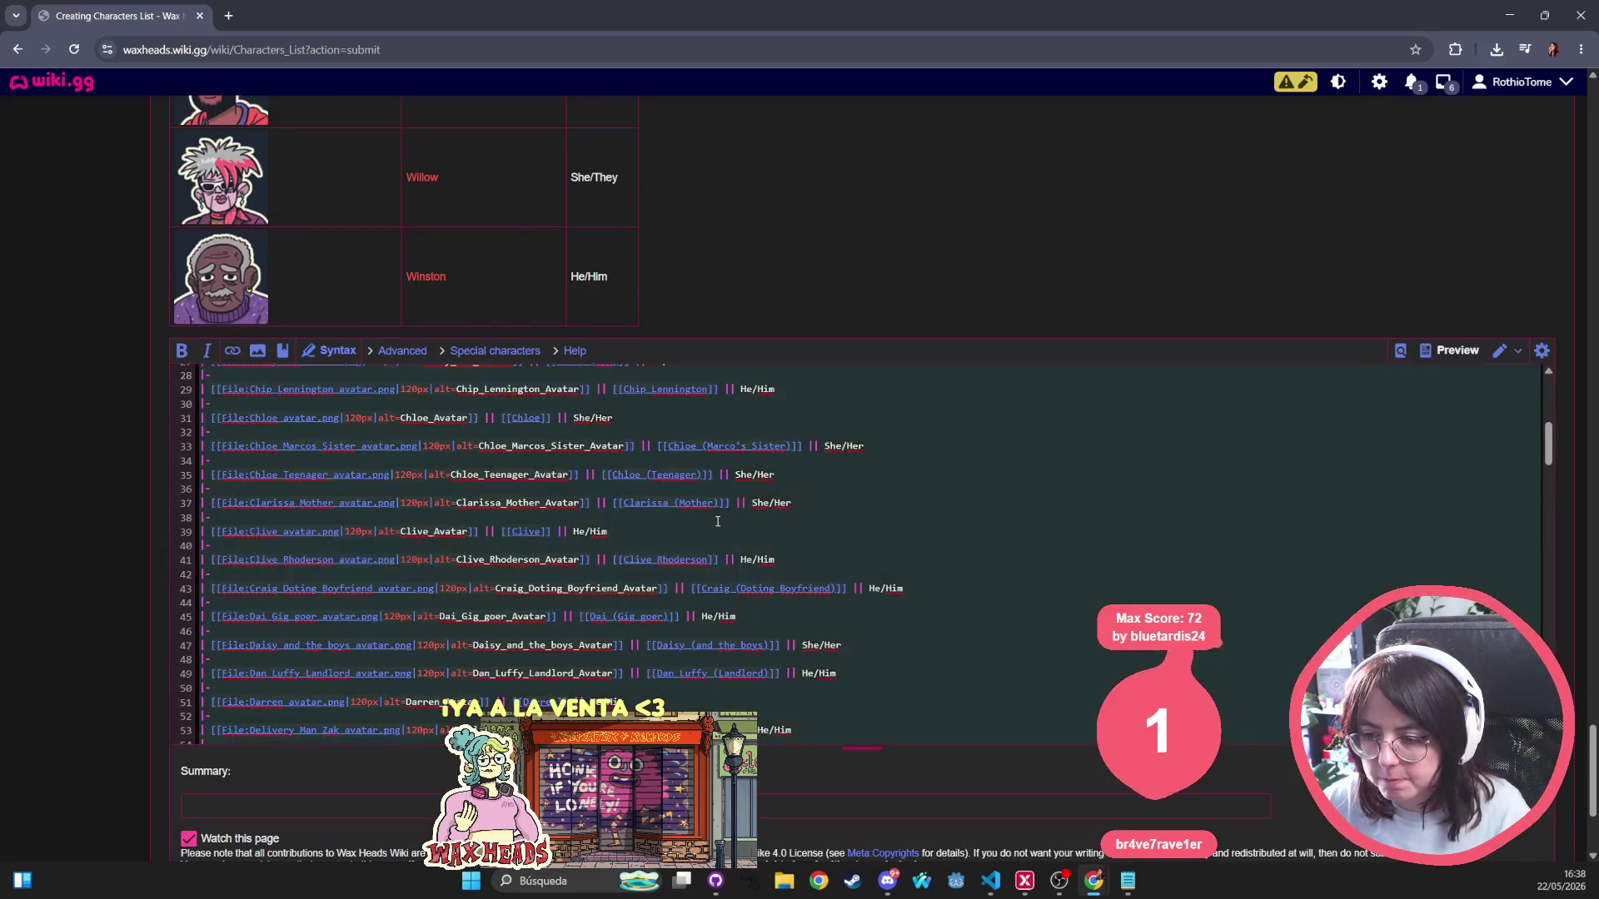
key(ctrl+z)
key(ctrl+y)
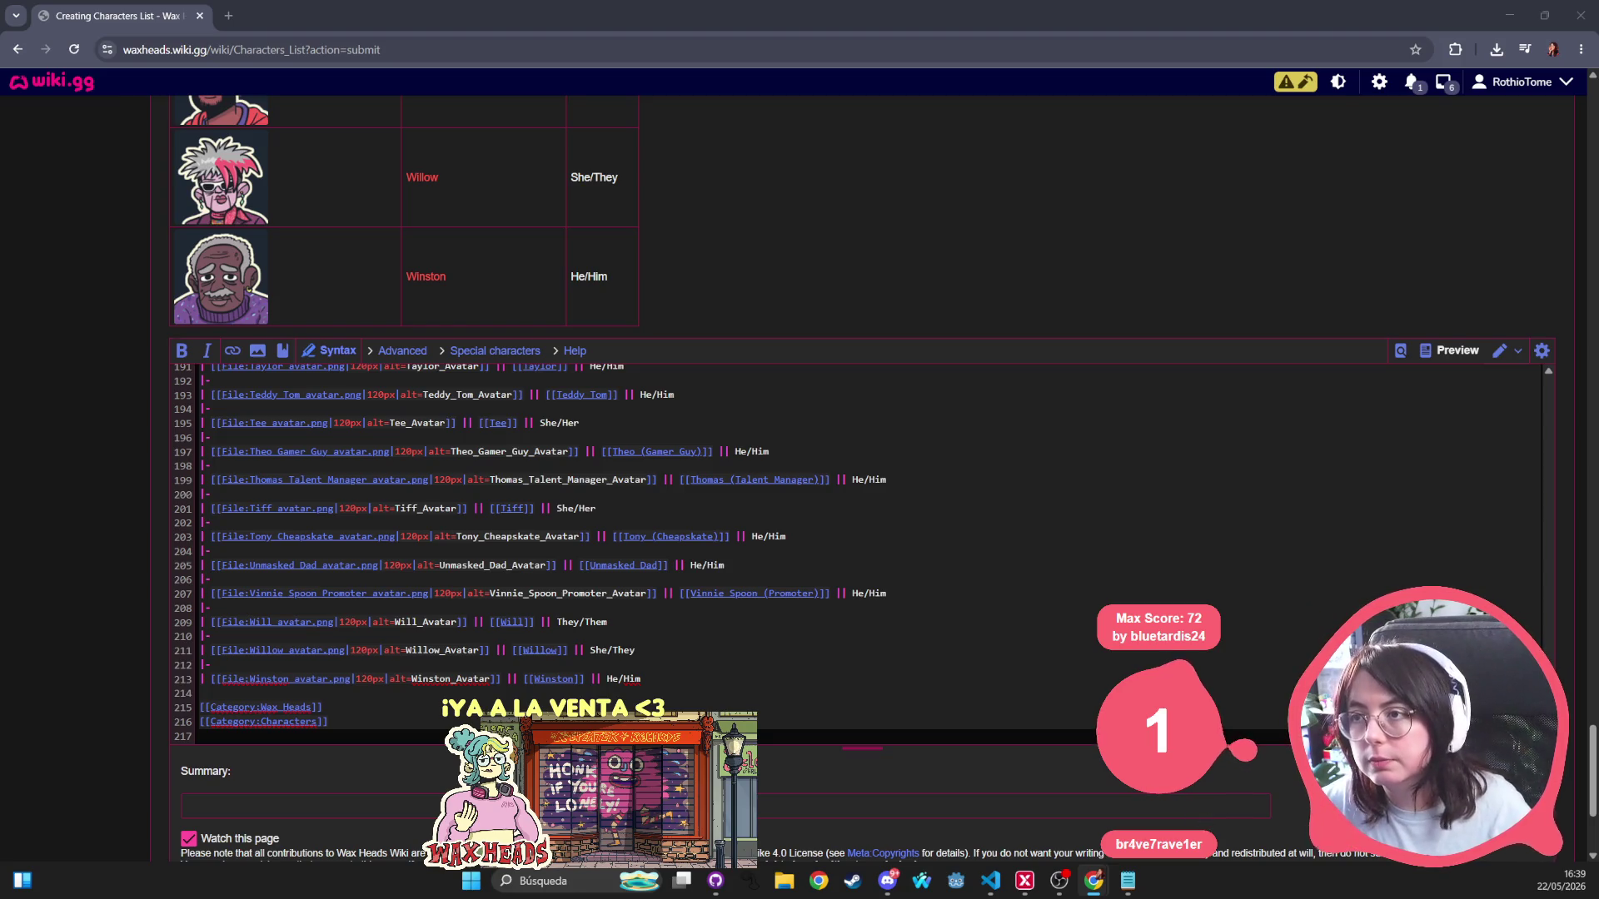
key(alt+Tab)
key(alt+Tab)
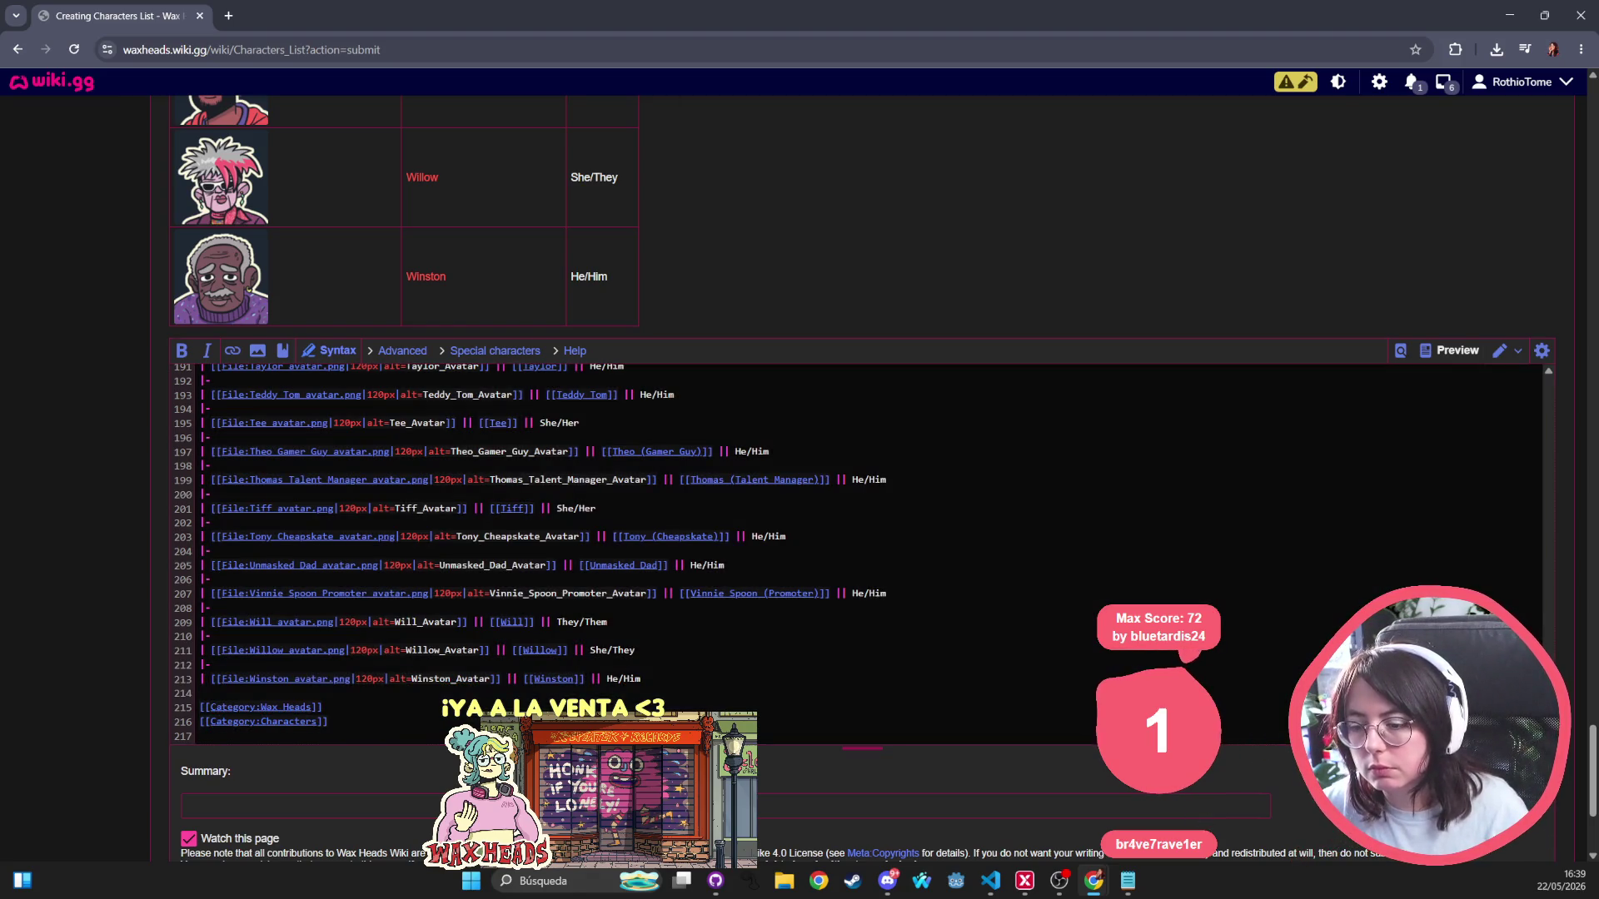
key(alt+Tab)
key(alt+Tab)
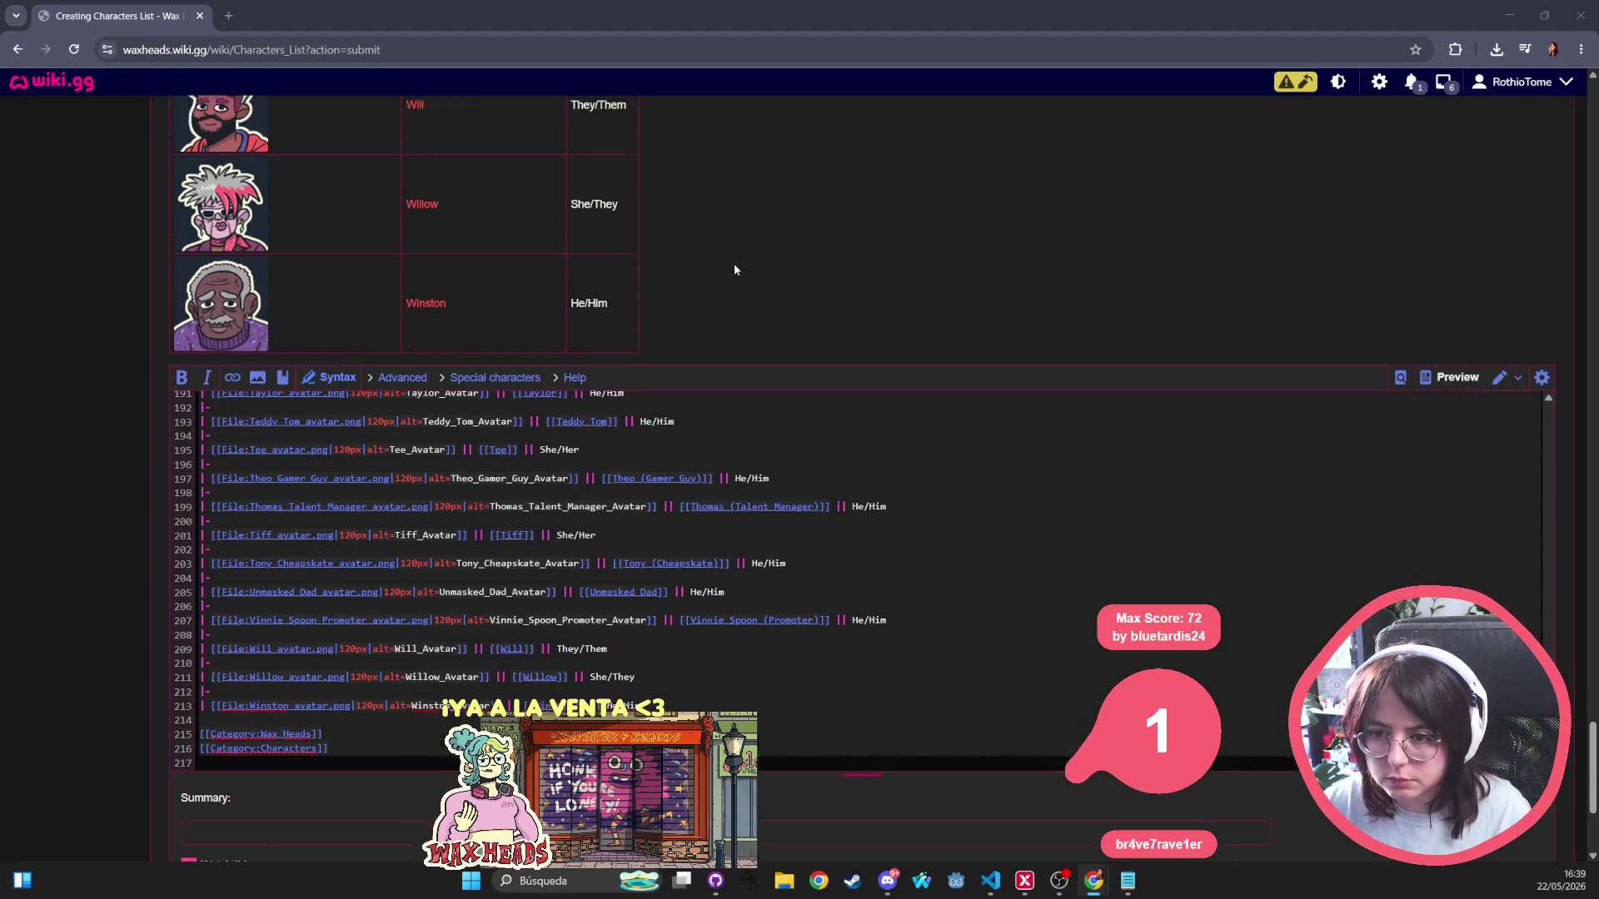
scroll(525, 475, up, 5)
drag(361, 643, 169, 596)
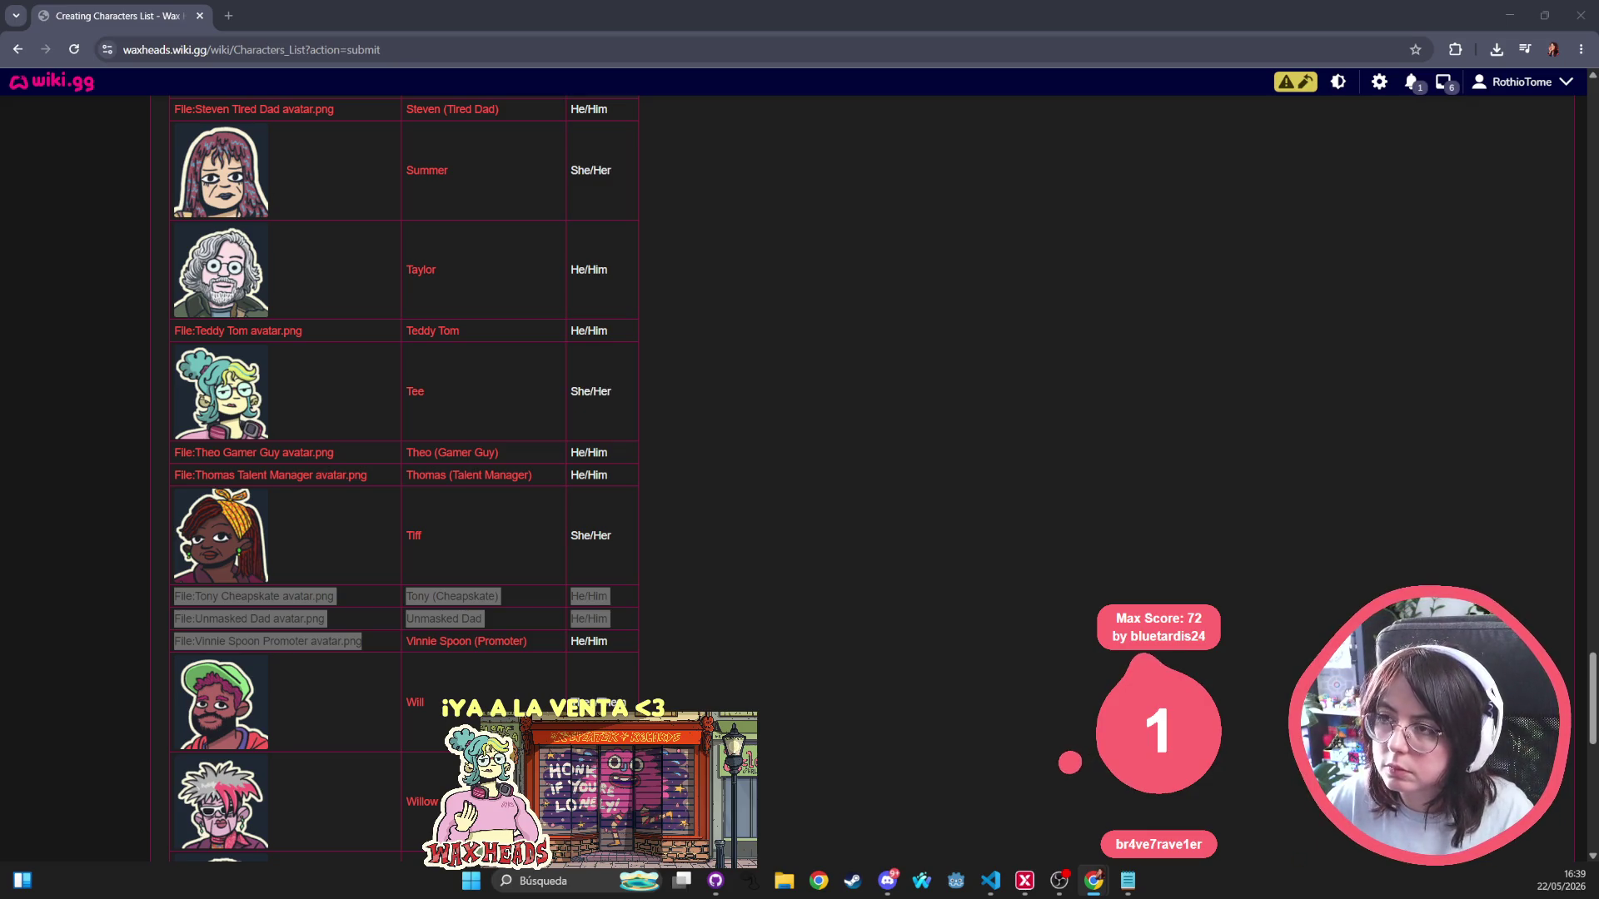
key(alt+Tab)
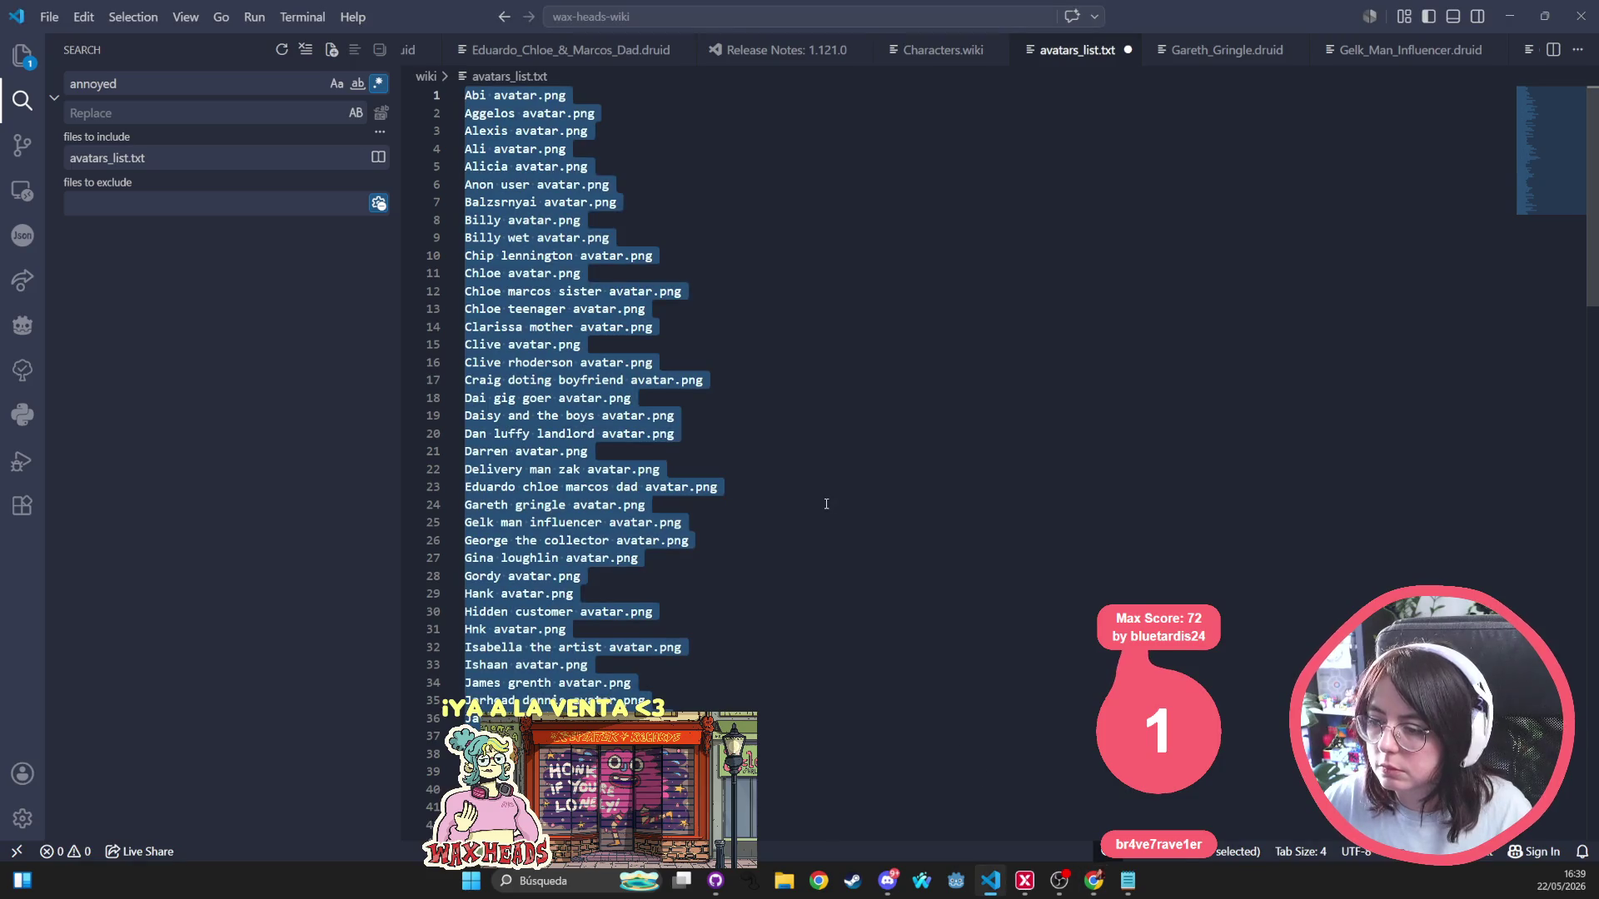
Select the whole filename list and bring the wiki edit page back to front.
key(ctrl+a)
key(alt+Tab)
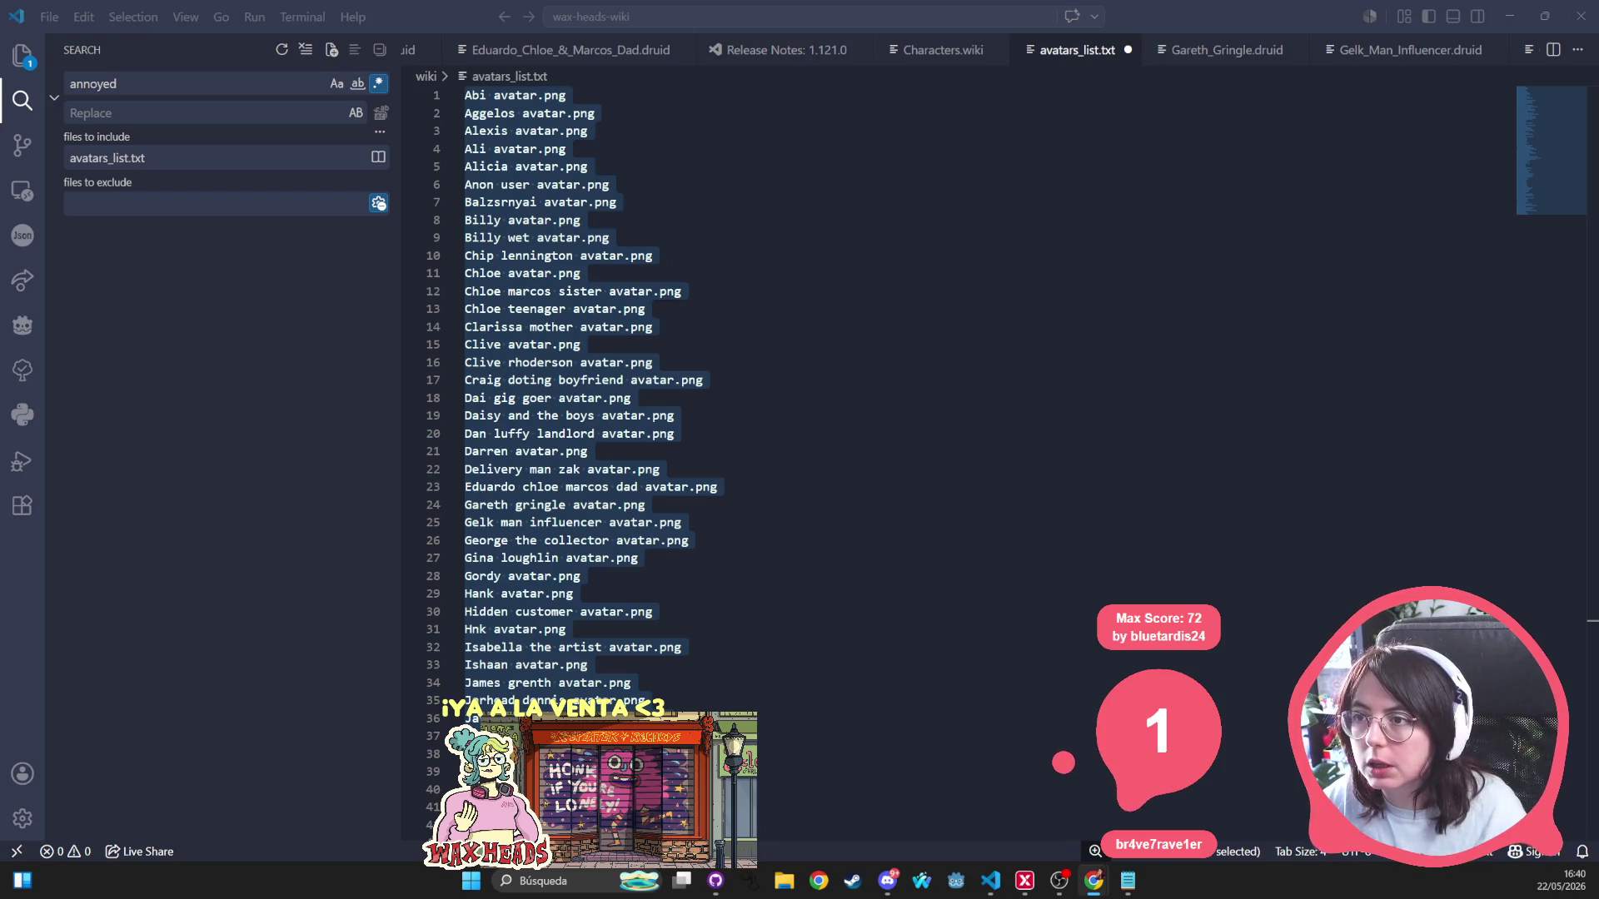
key(alt+Tab)
scroll(406, 432, down, 10)
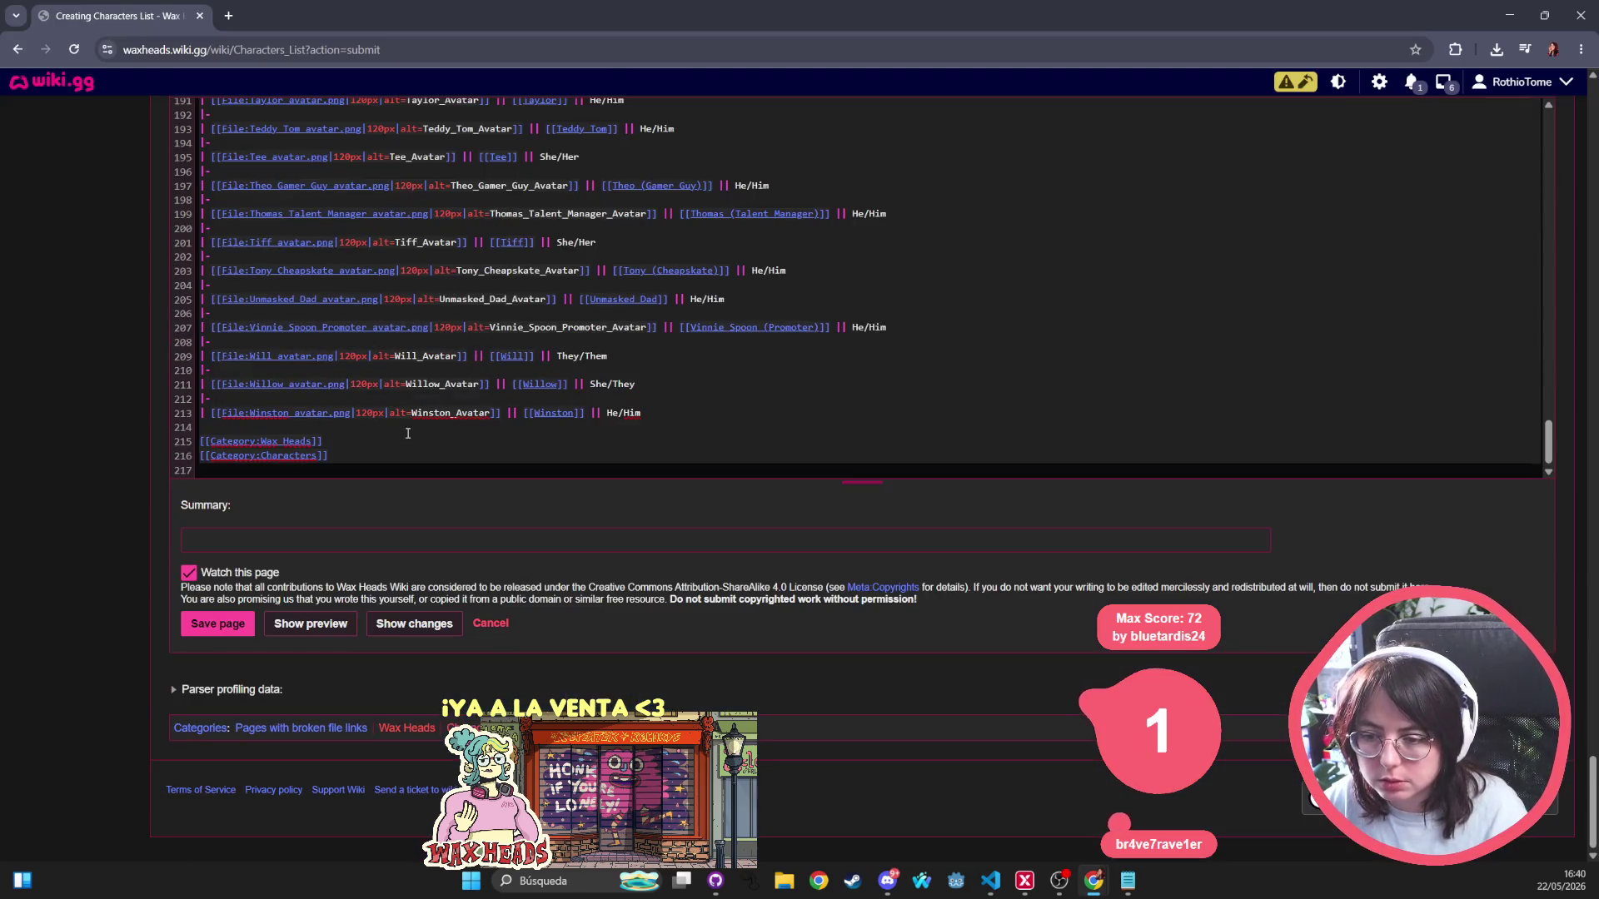
scroll(282, 412, up, 2)
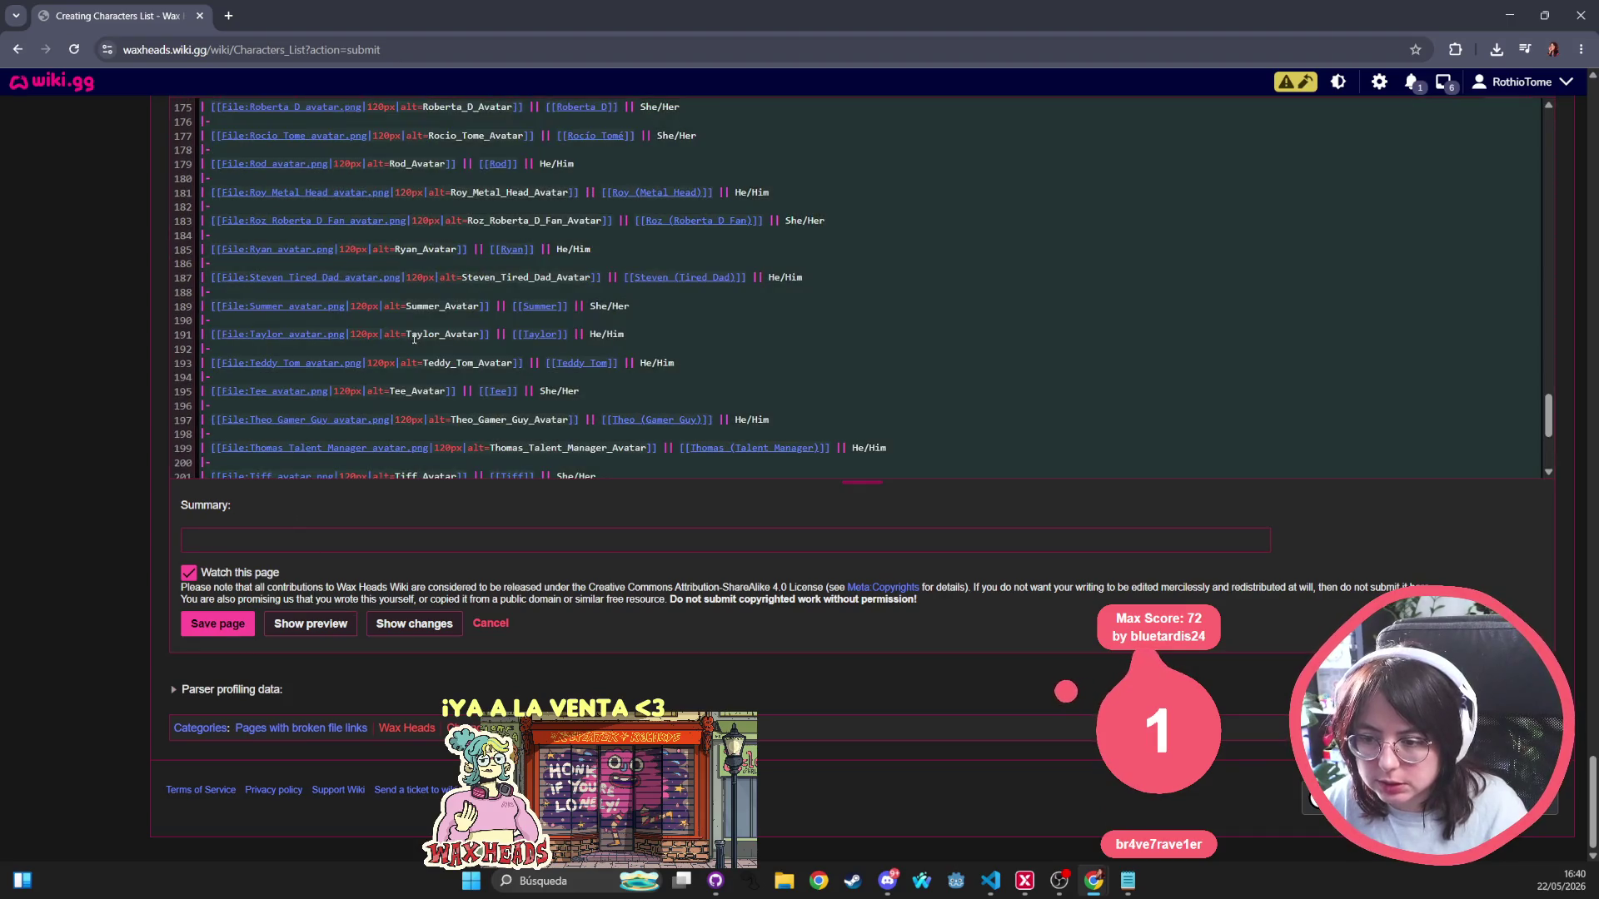
scroll(418, 338, down, 2)
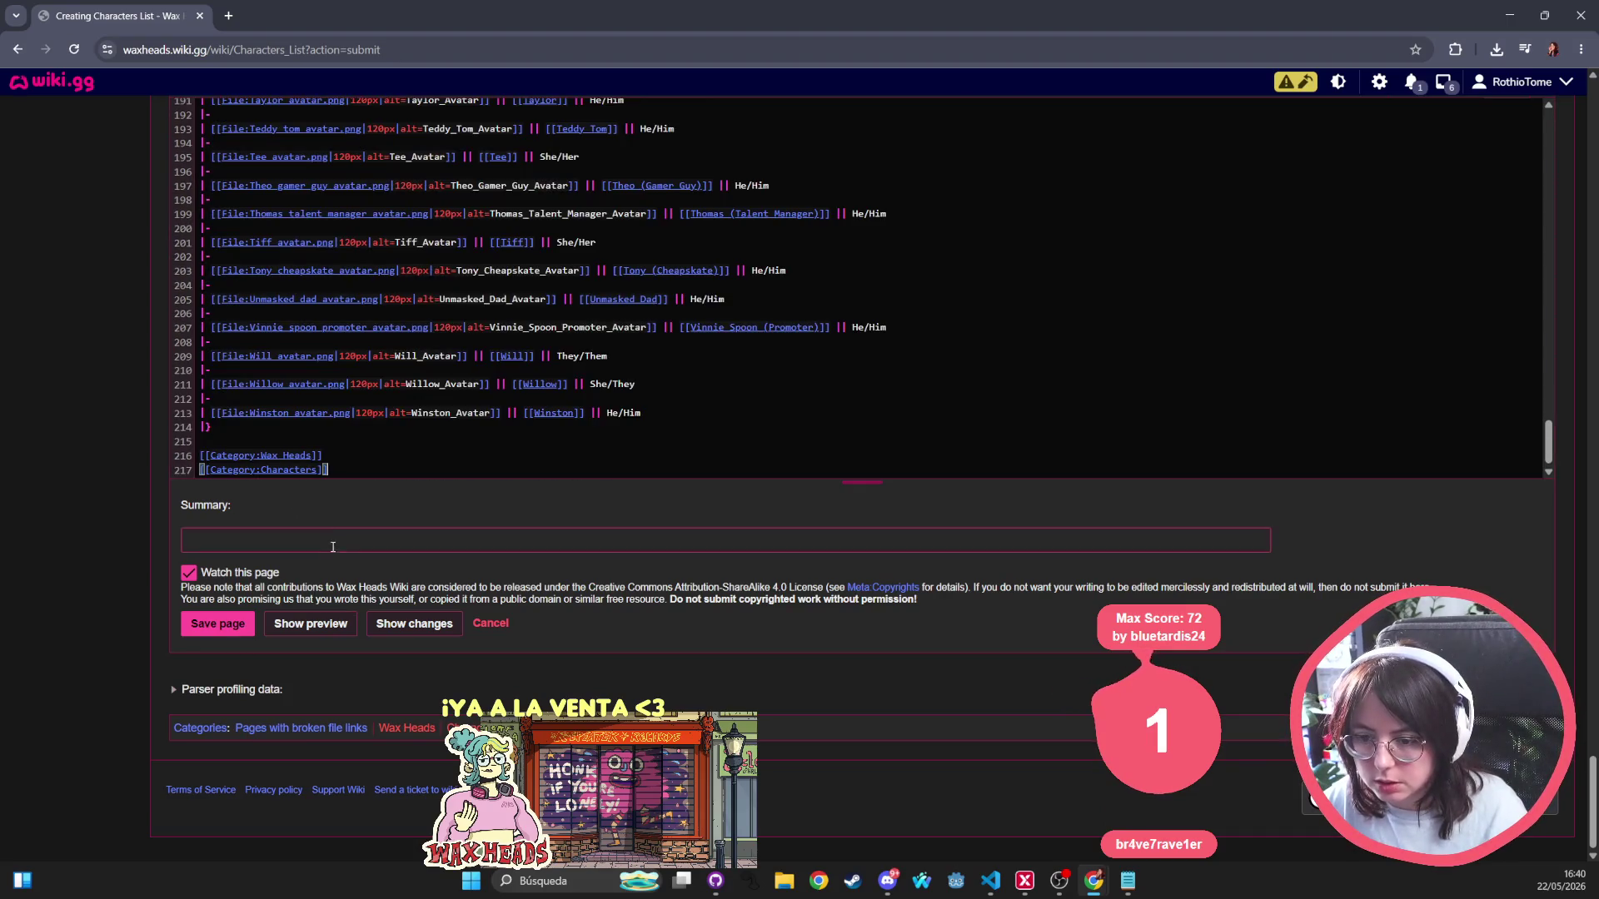
Preview the edited Characters List table to check each character's avatar.
click(304, 625)
scroll(313, 536, down, 3)
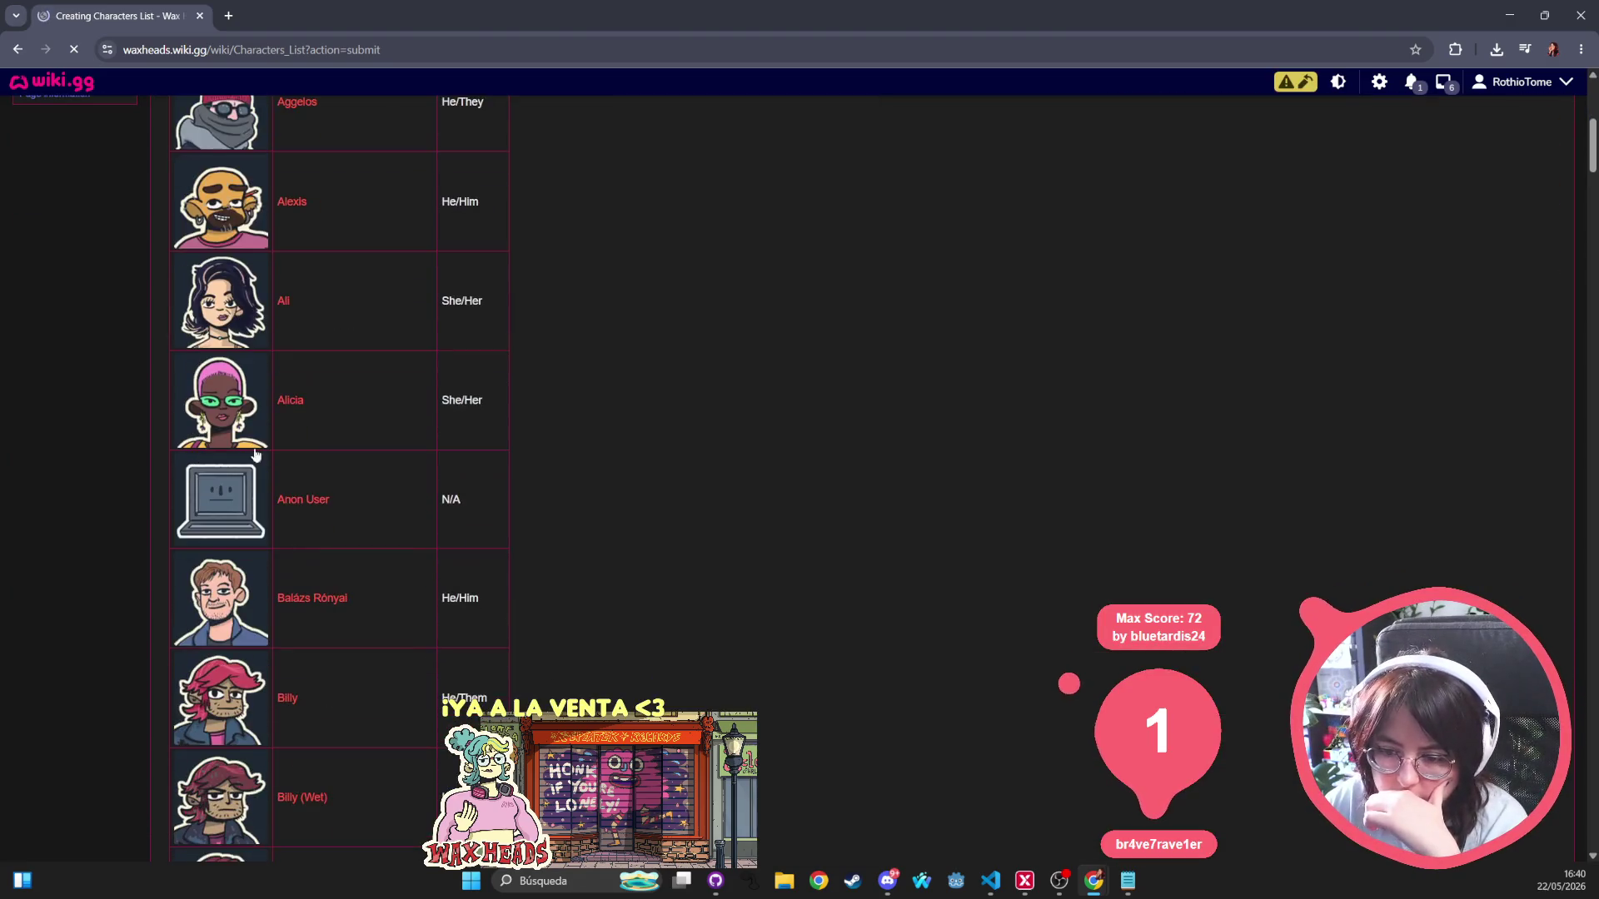
scroll(245, 445, down, 3)
scroll(246, 443, down, 2)
scroll(238, 431, down, 1)
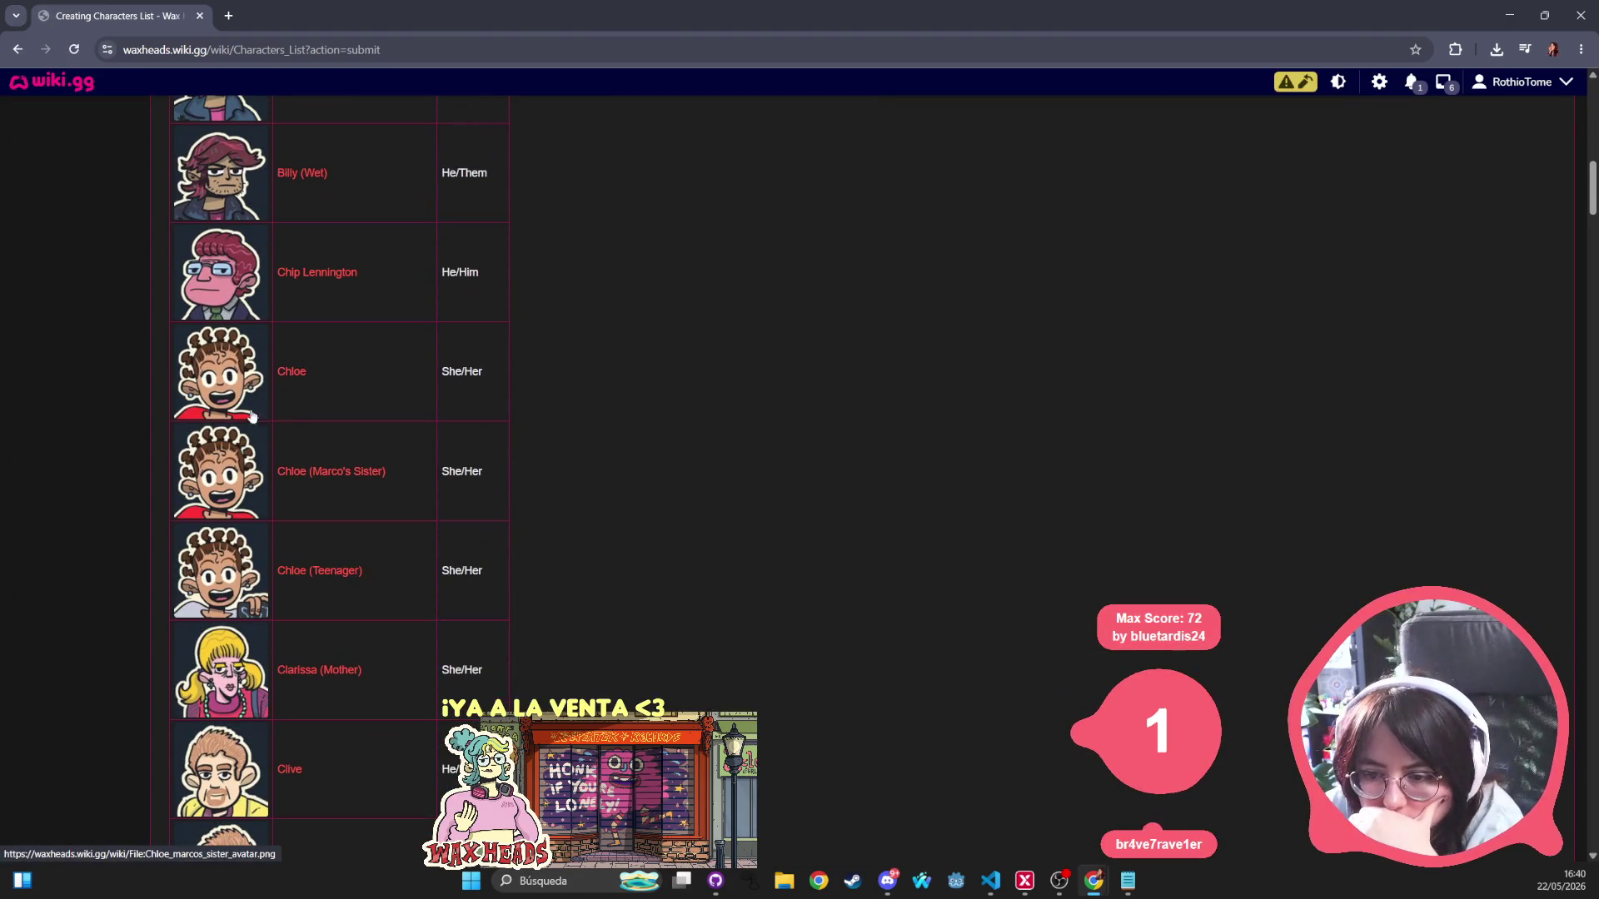
scroll(236, 426, down, 1)
scroll(233, 466, down, 1)
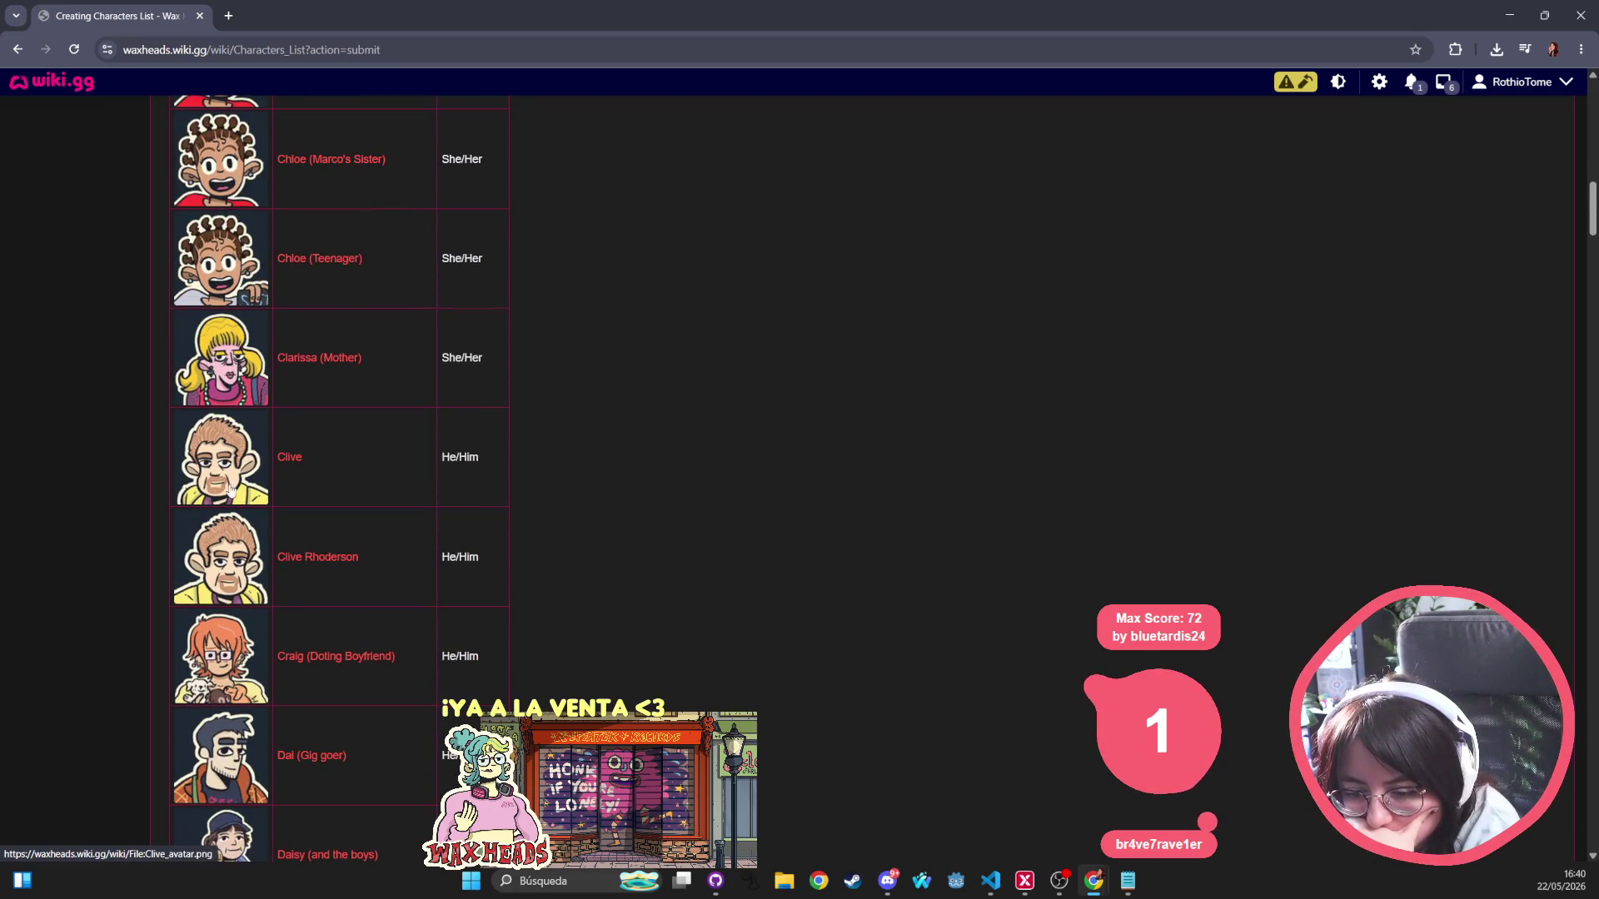
scroll(222, 599, down, 1)
scroll(223, 593, down, 2)
scroll(222, 587, down, 1)
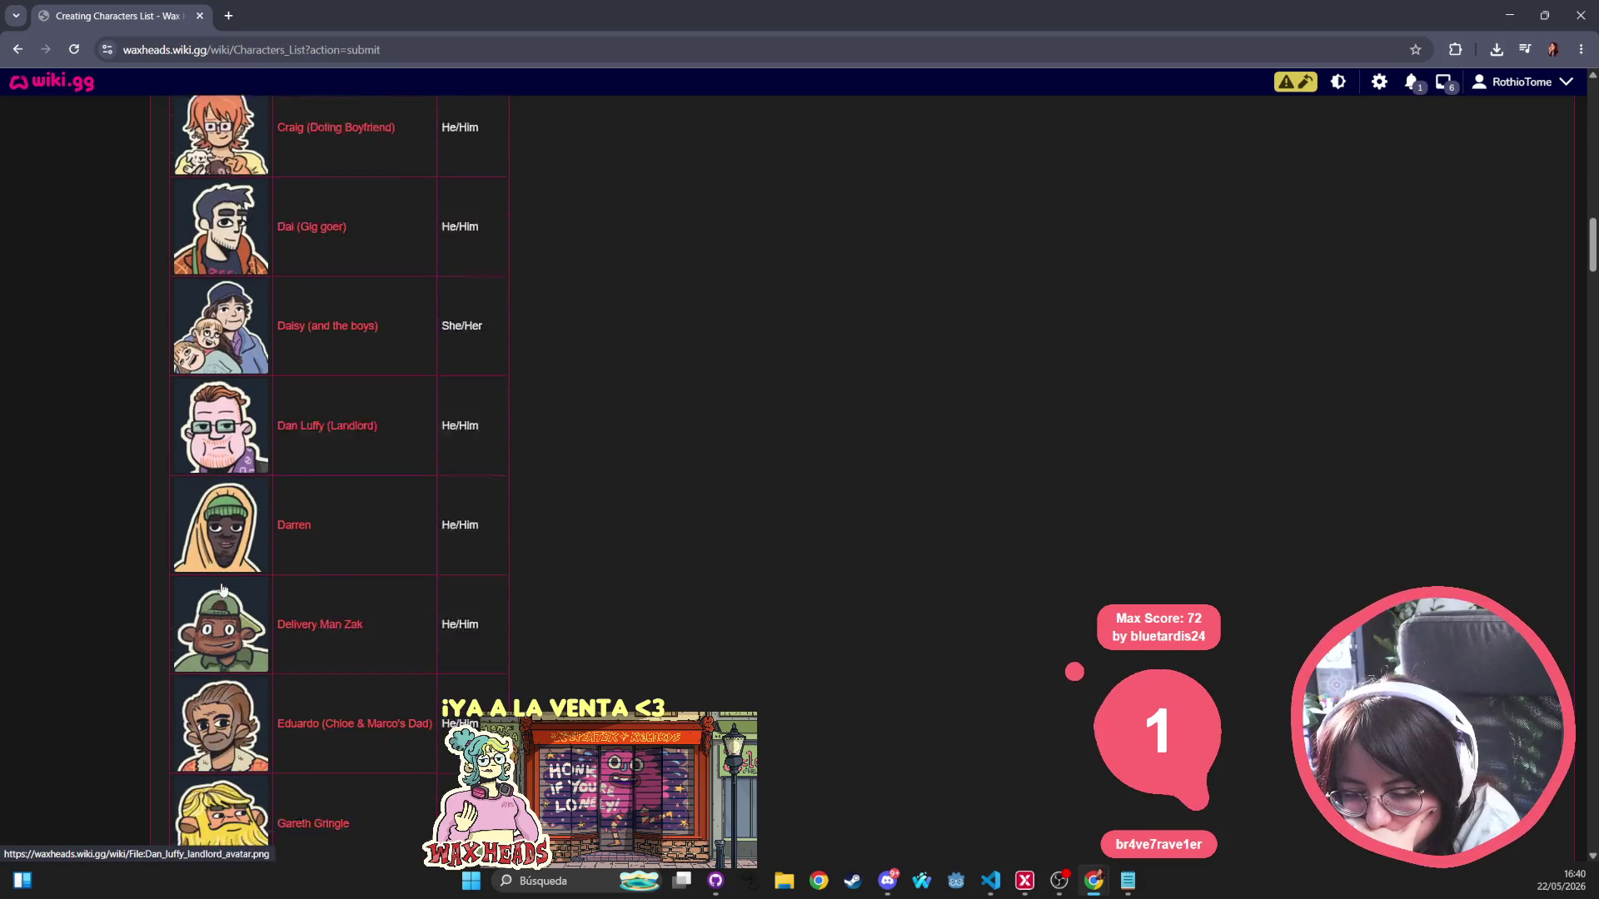
scroll(223, 584, down, 1)
scroll(222, 585, down, 2)
scroll(222, 584, down, 1)
scroll(223, 583, down, 1)
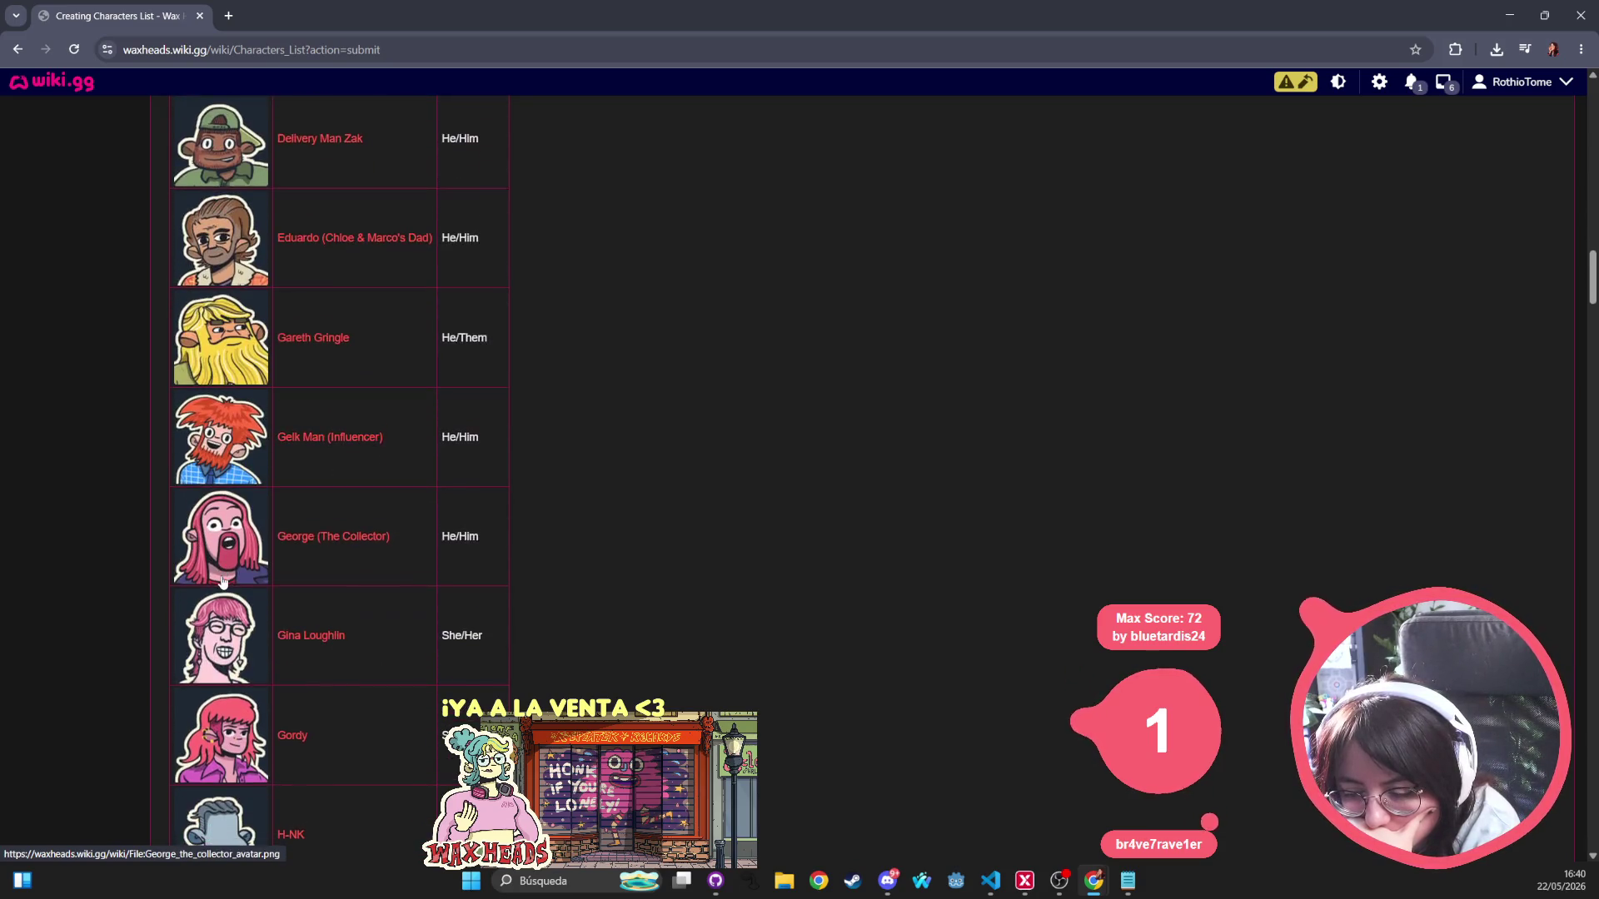
scroll(222, 583, down, 2)
scroll(222, 583, down, 2)
scroll(220, 583, down, 1)
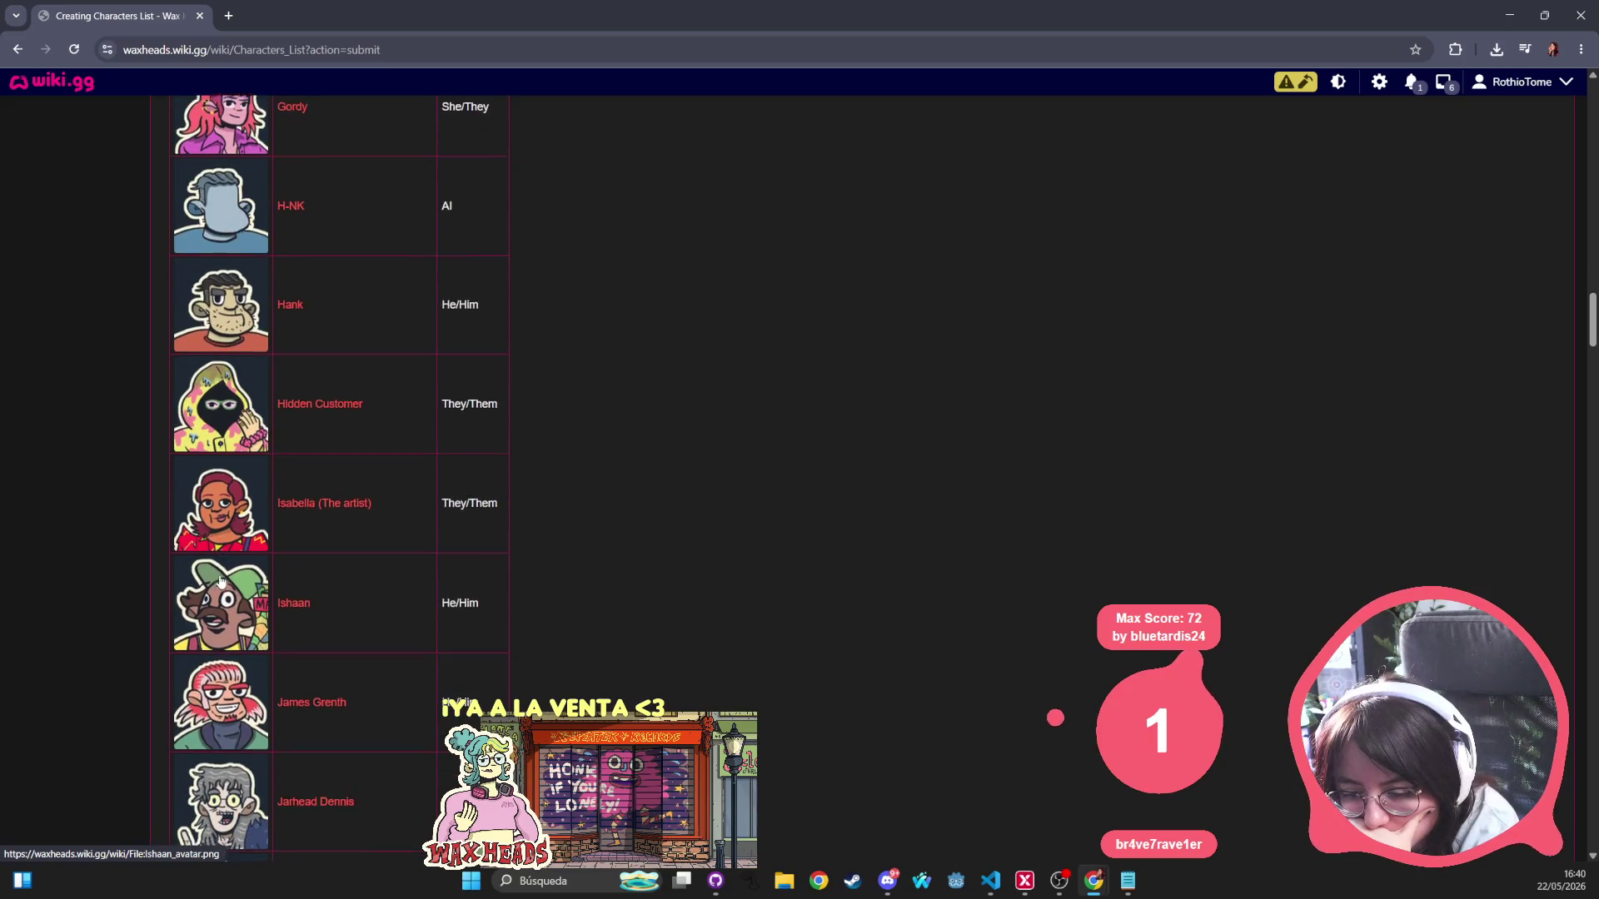
scroll(217, 581, down, 1)
scroll(214, 580, down, 1)
scroll(215, 579, down, 2)
scroll(215, 579, down, 2)
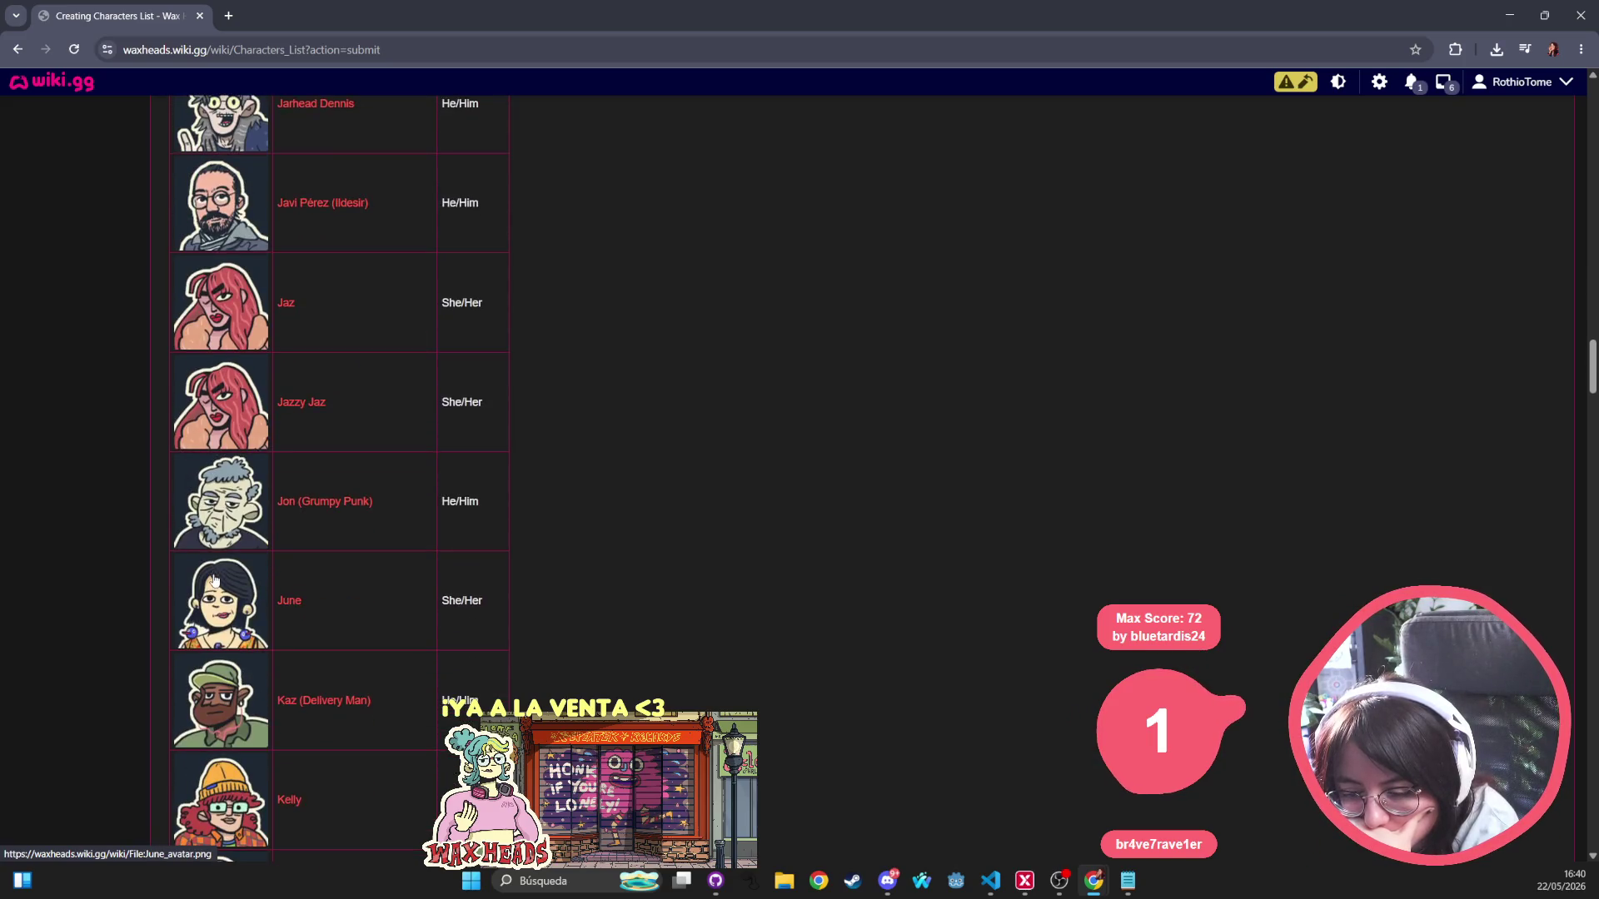
scroll(215, 577, down, 2)
scroll(216, 578, down, 2)
scroll(215, 578, down, 2)
scroll(215, 578, down, 2)
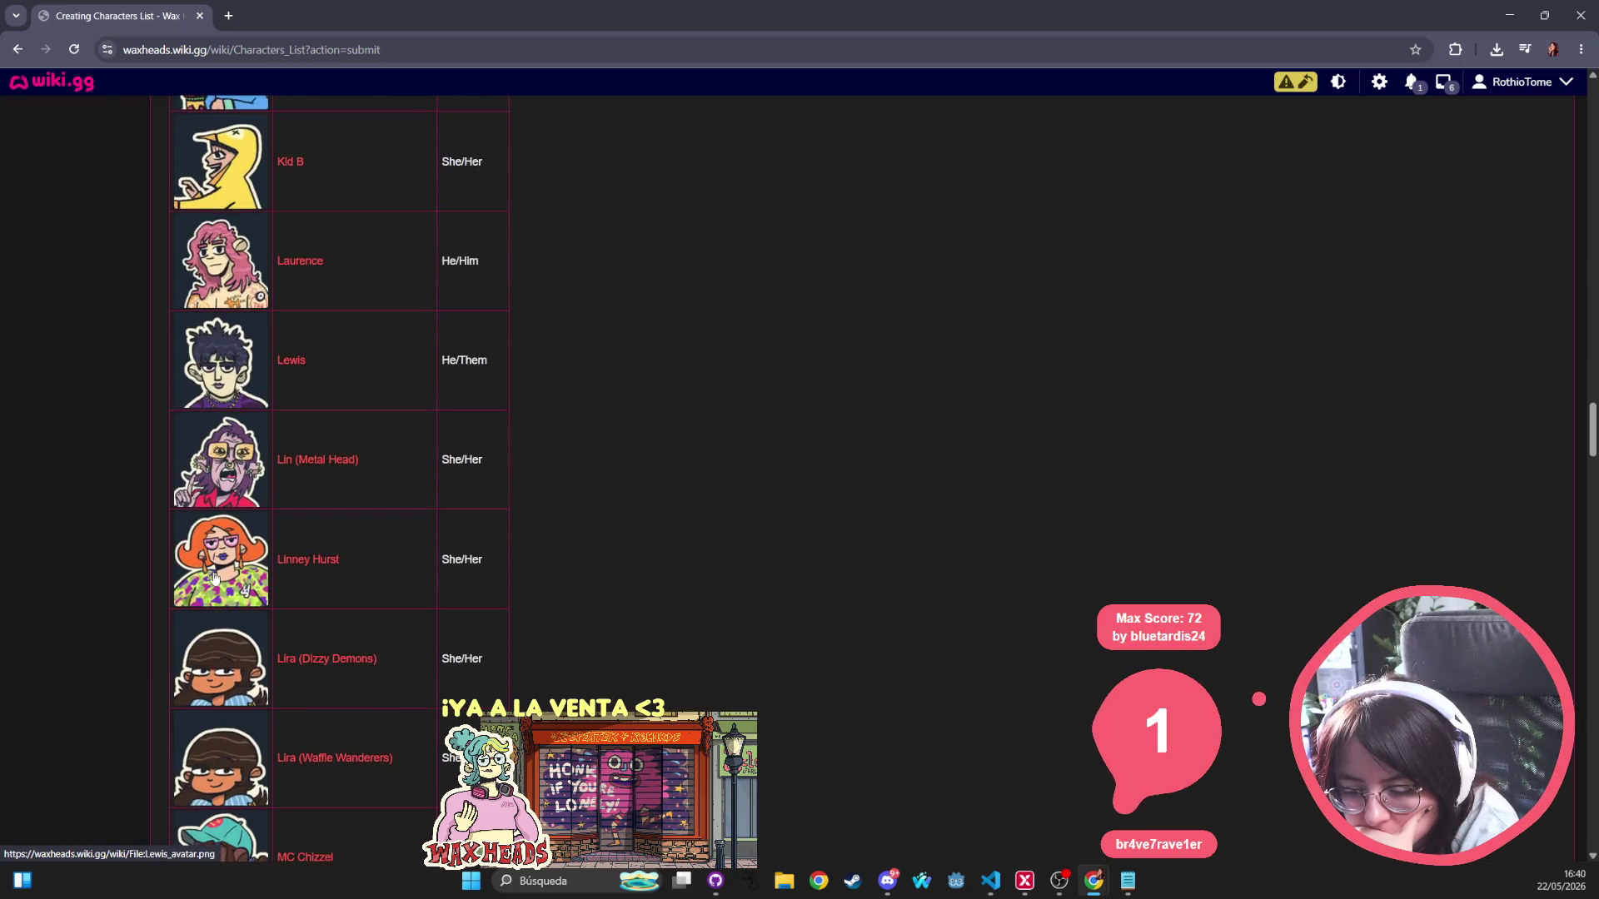
scroll(215, 578, down, 2)
scroll(215, 580, down, 2)
scroll(213, 580, down, 2)
scroll(211, 581, down, 2)
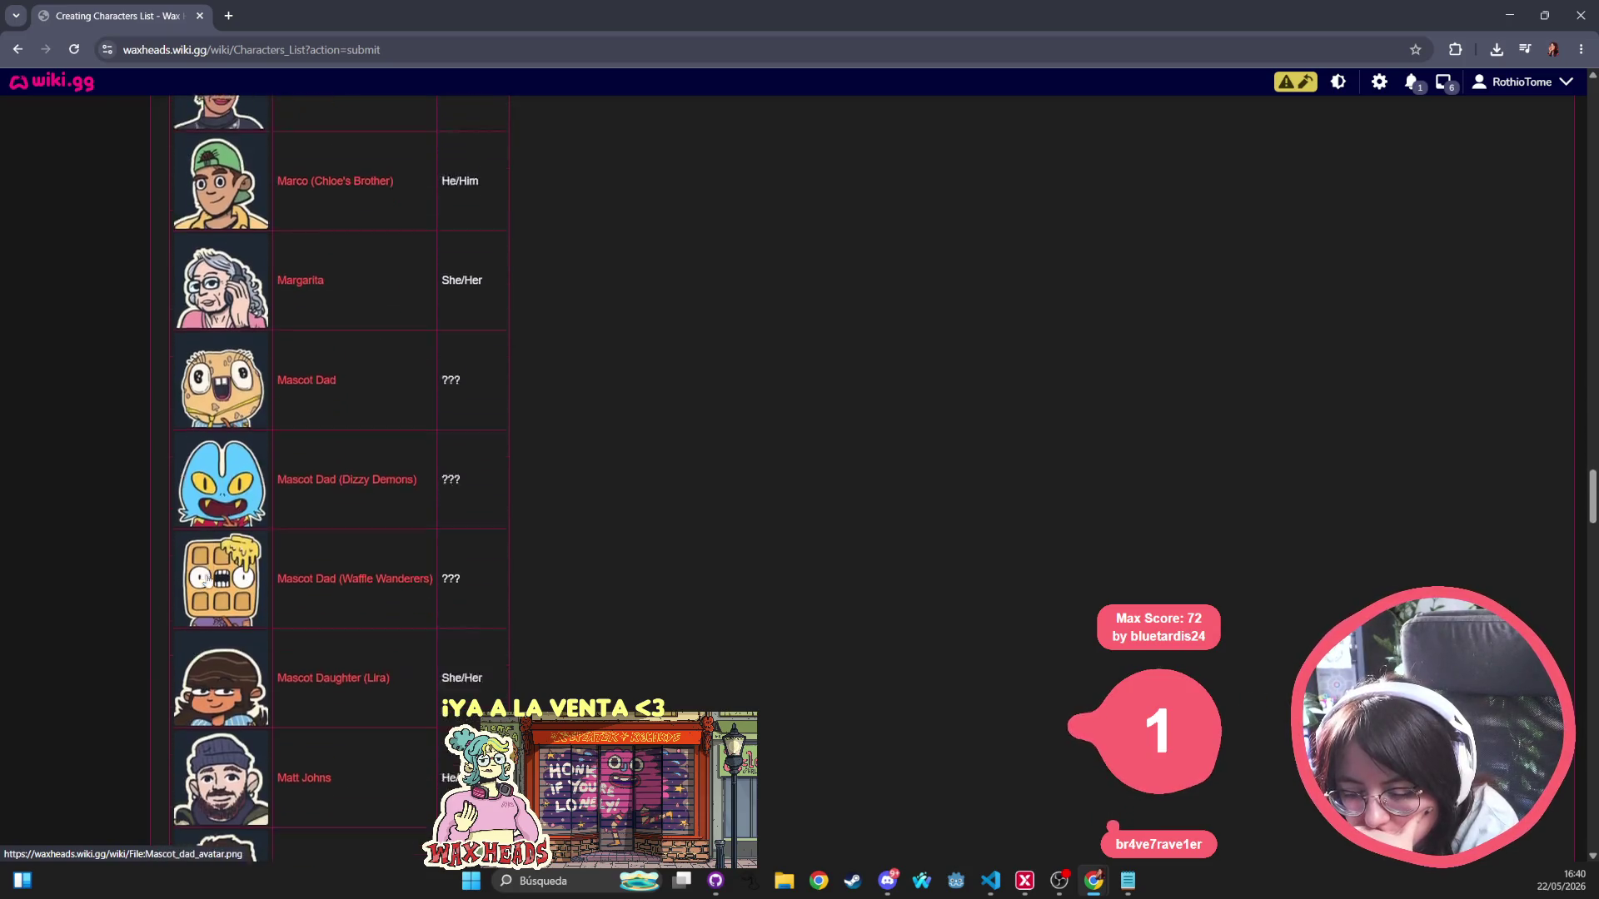
scroll(208, 581, down, 3)
scroll(209, 581, down, 2)
scroll(205, 581, down, 2)
scroll(205, 581, down, 2)
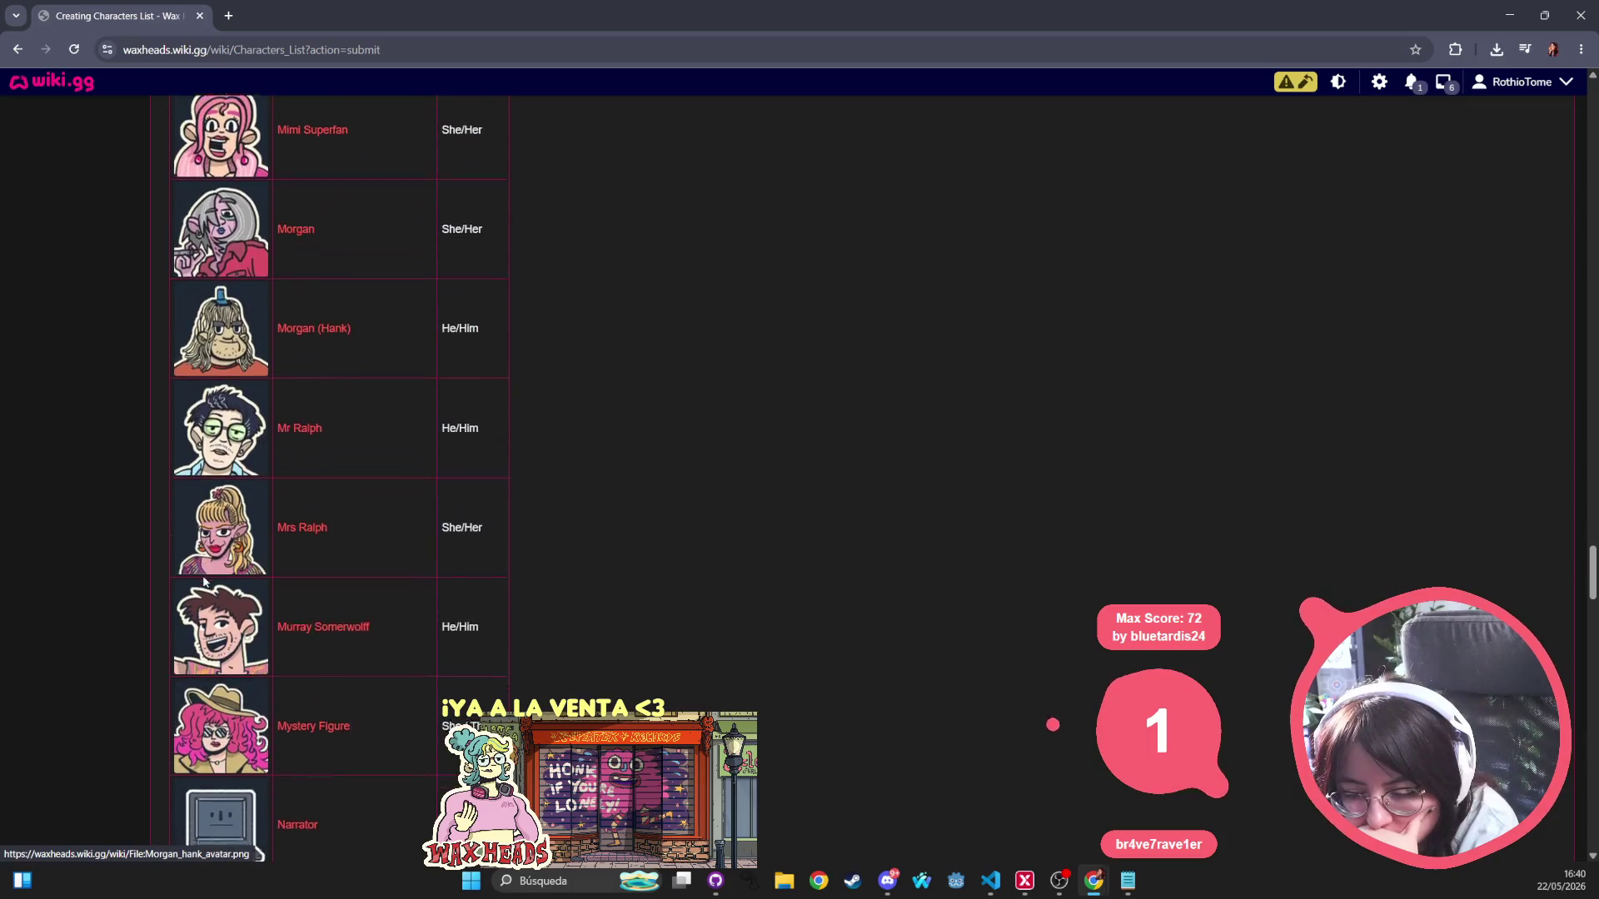
scroll(202, 581, down, 2)
scroll(202, 582, down, 2)
scroll(201, 590, down, 2)
scroll(199, 600, down, 3)
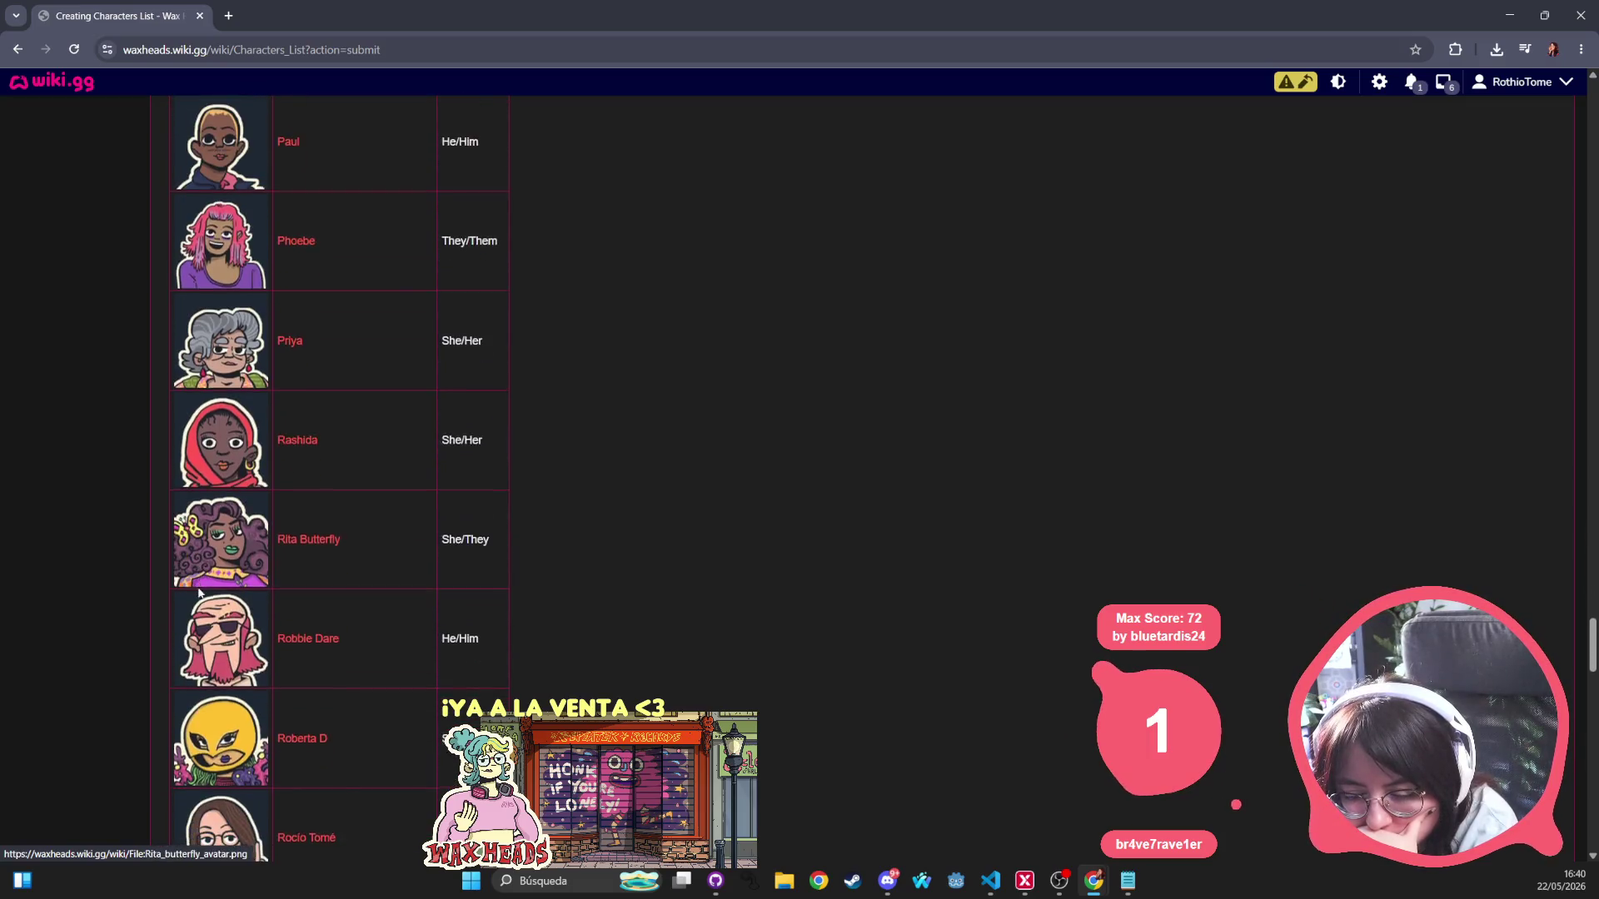
scroll(199, 615, down, 5)
scroll(206, 588, down, 2)
scroll(216, 537, down, 1)
scroll(226, 494, down, 1)
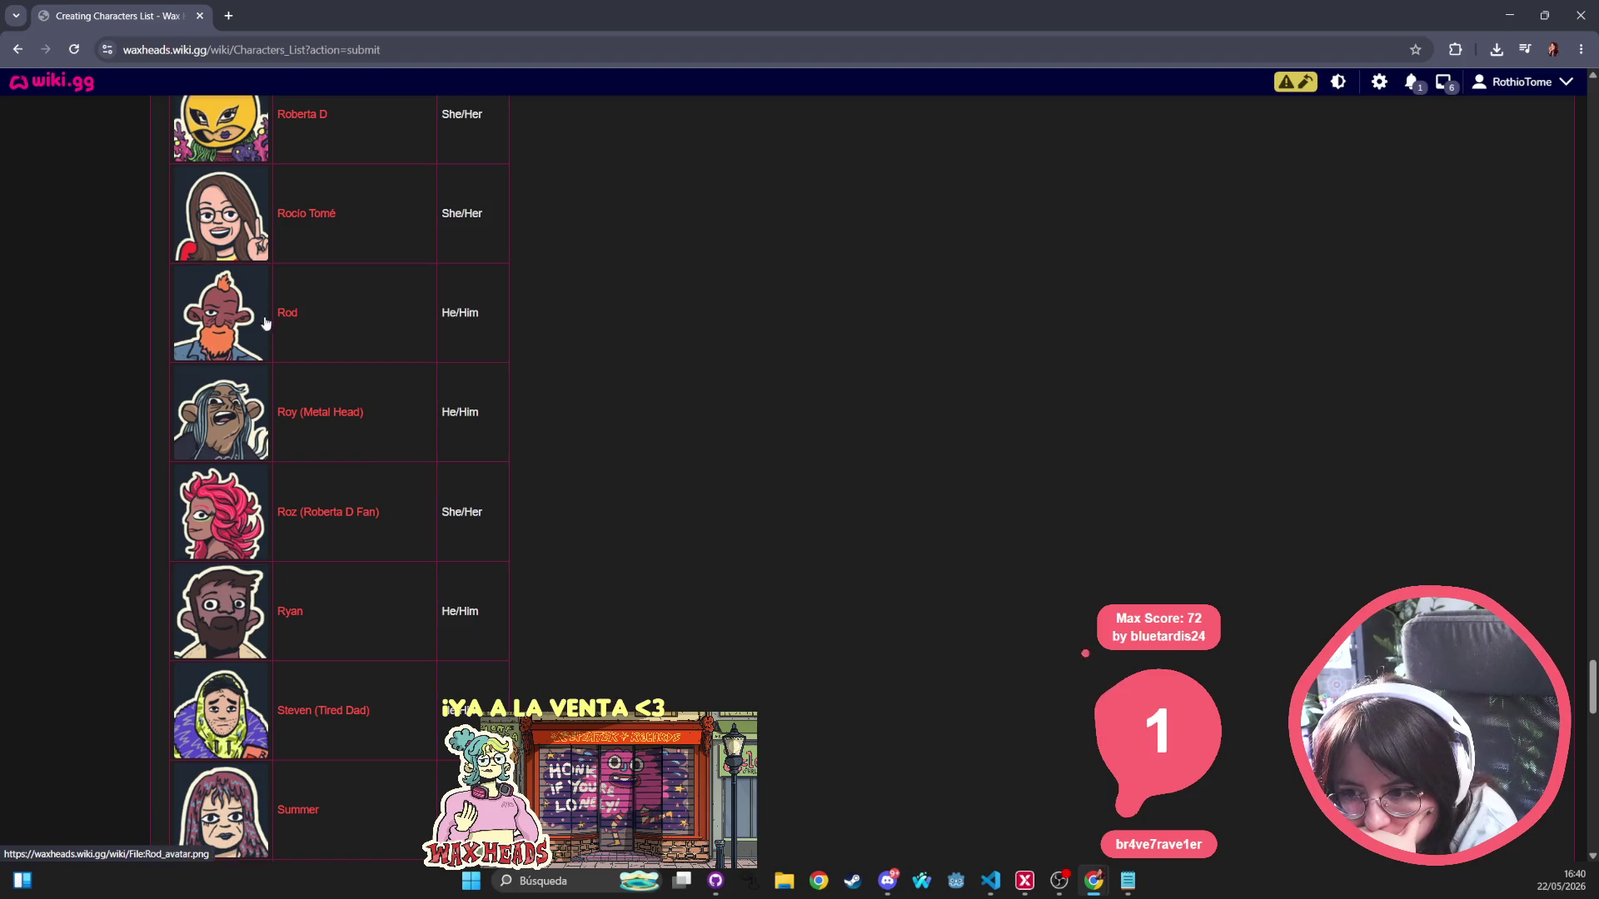
scroll(238, 438, down, 2)
scroll(238, 422, down, 2)
scroll(239, 424, down, 2)
scroll(241, 426, down, 1)
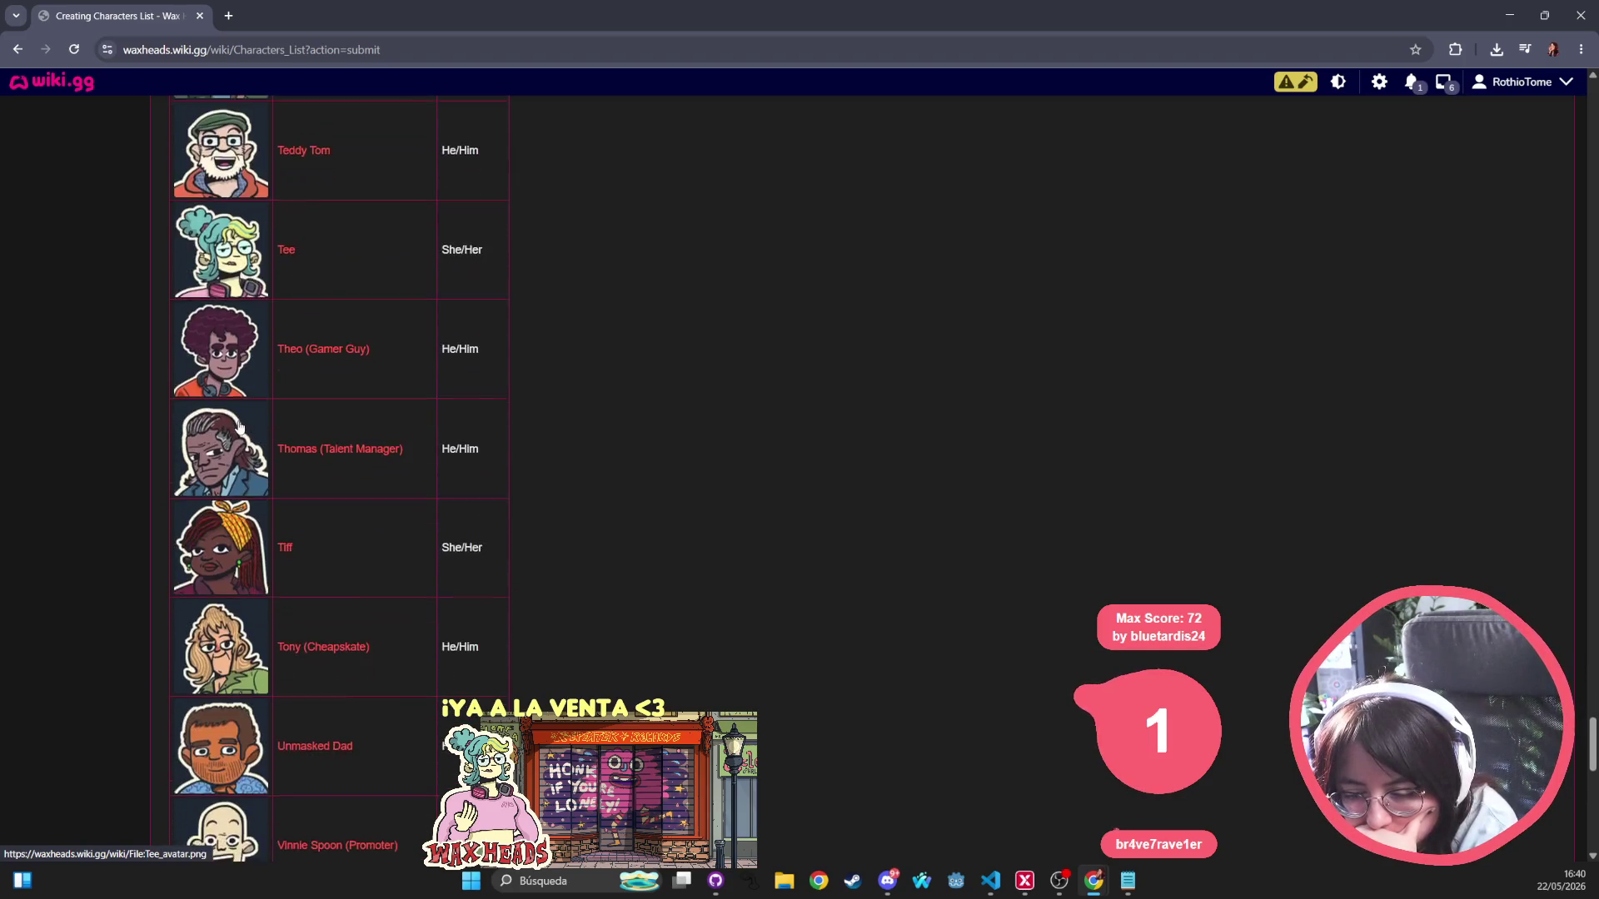
scroll(240, 429, down, 2)
scroll(240, 428, down, 2)
scroll(163, 438, down, 1)
scroll(93, 444, down, 4)
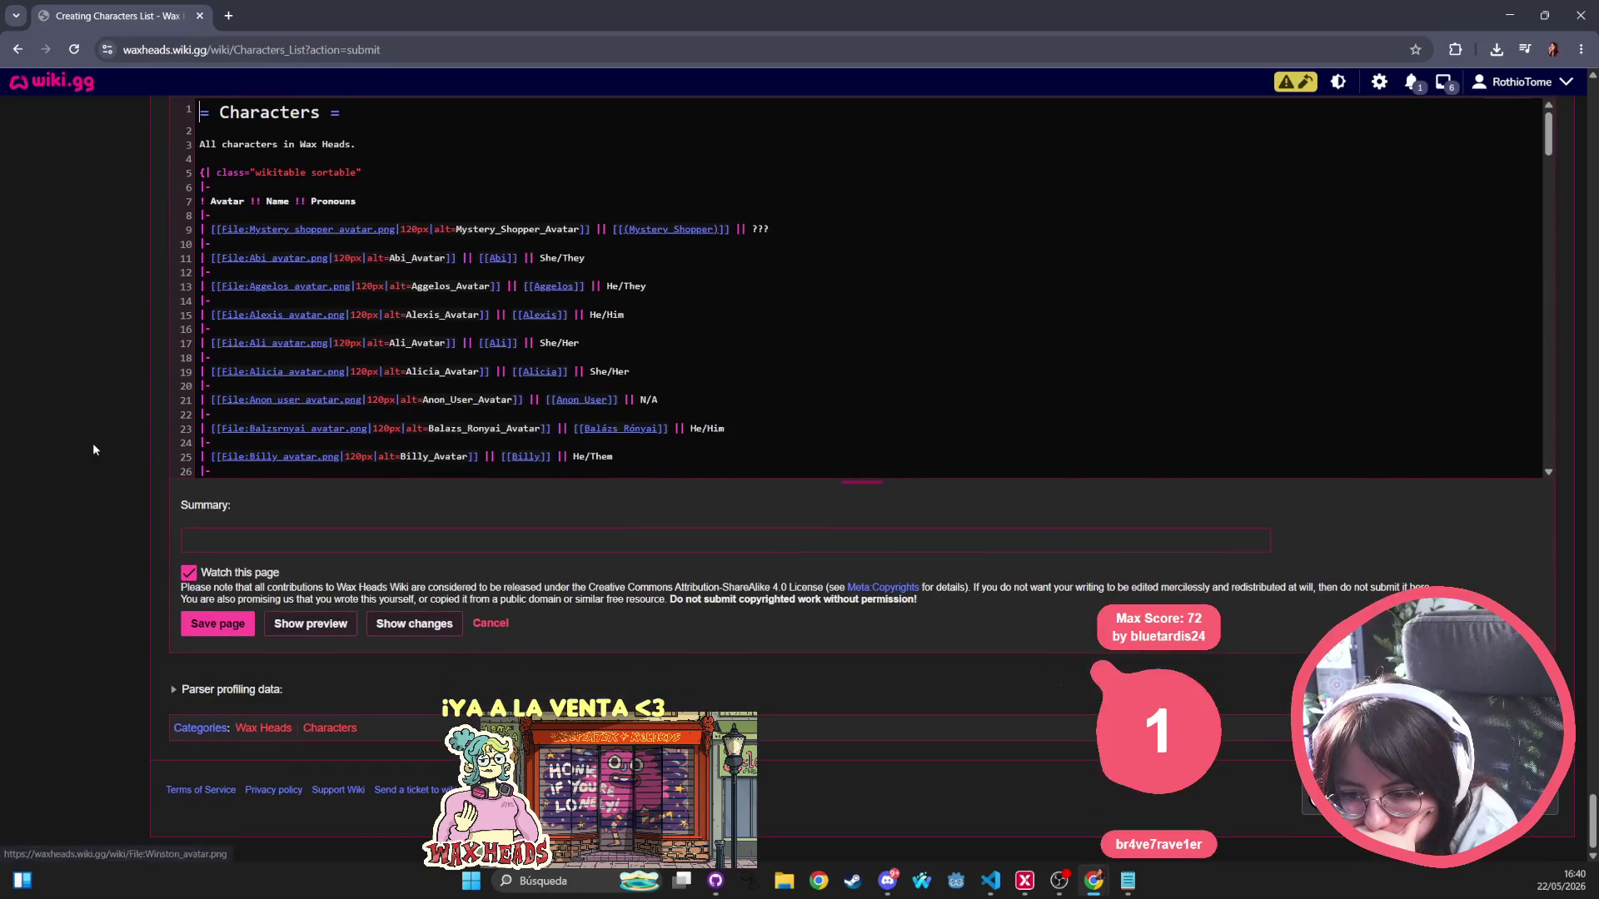
Delete the '= Characters =' heading line and save the Characters List page.
click(232, 628)
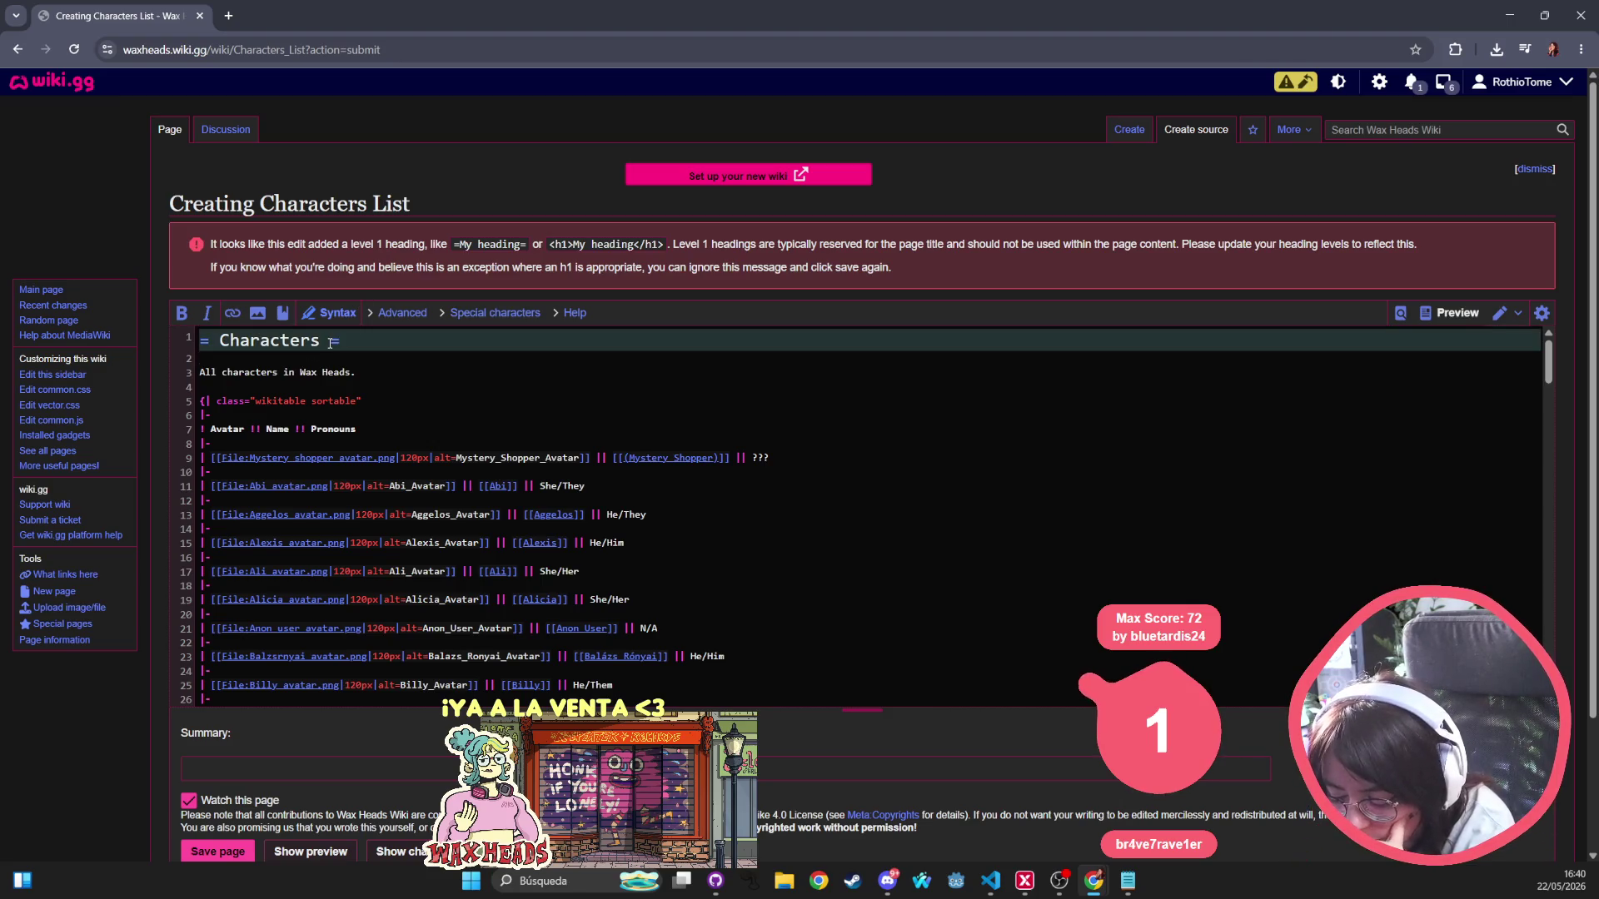
key(Delete)
key(Delete)
click(244, 852)
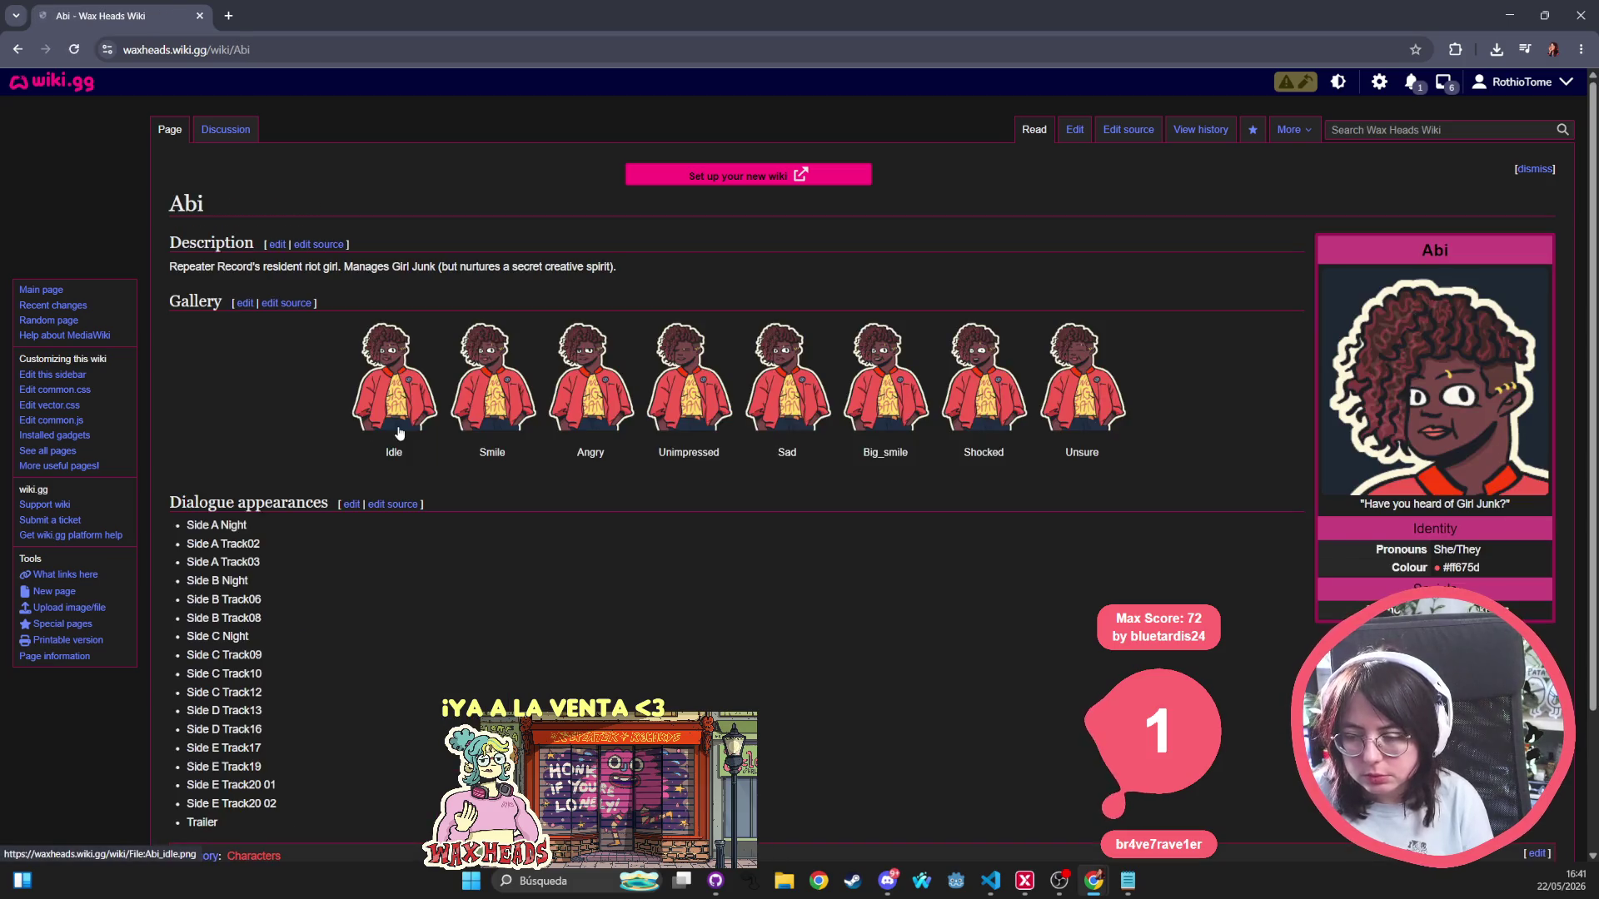
scroll(772, 588, down, 3)
scroll(772, 588, up, 2)
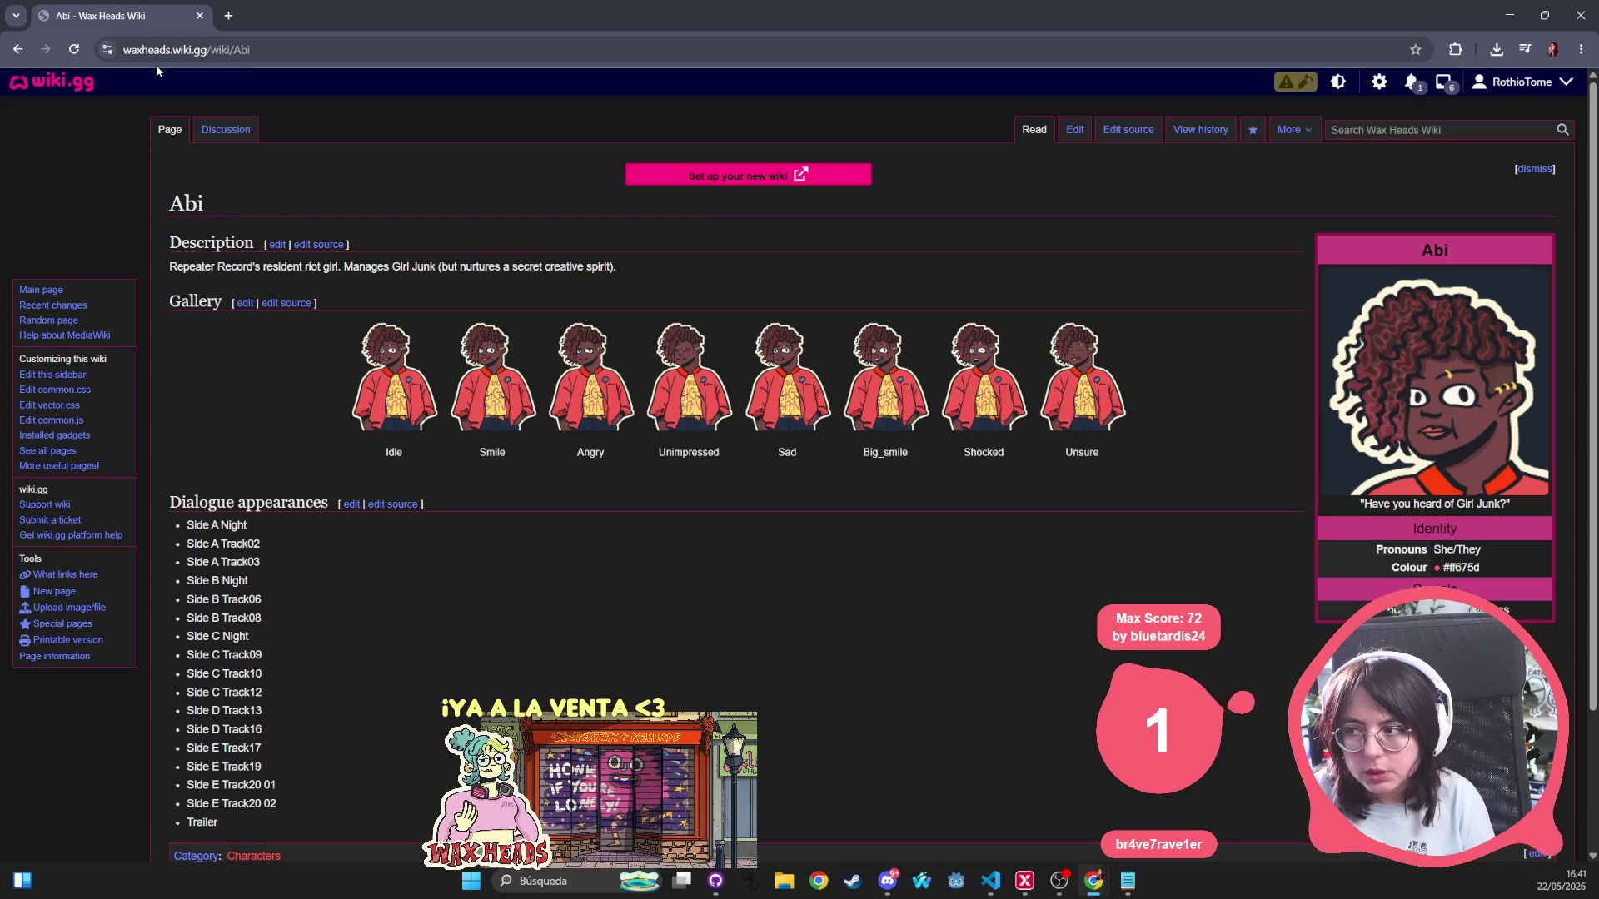
After checking Discord and Abi's page text, show Abi's infobox avatar in Media Viewer.
key(alt+Tab)
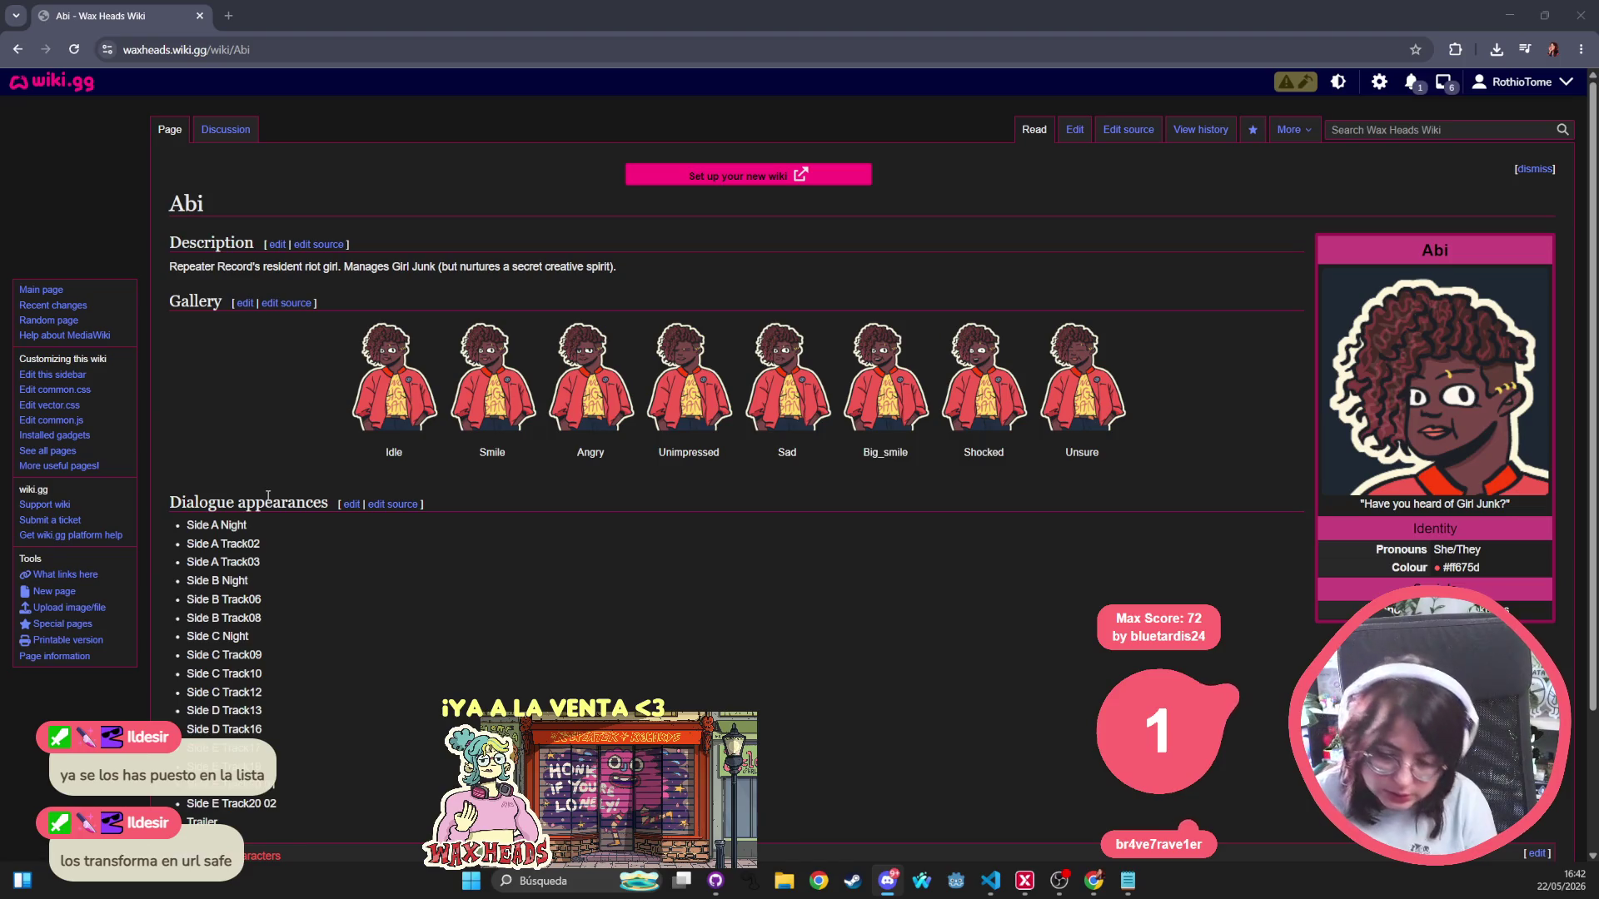
scroll(268, 495, down, 3)
mouse_move(251, 653)
mouse_down()
mouse_move(144, 610)
mouse_move(175, 328)
mouse_up()
key(ctrl+a)
click(1155, 296)
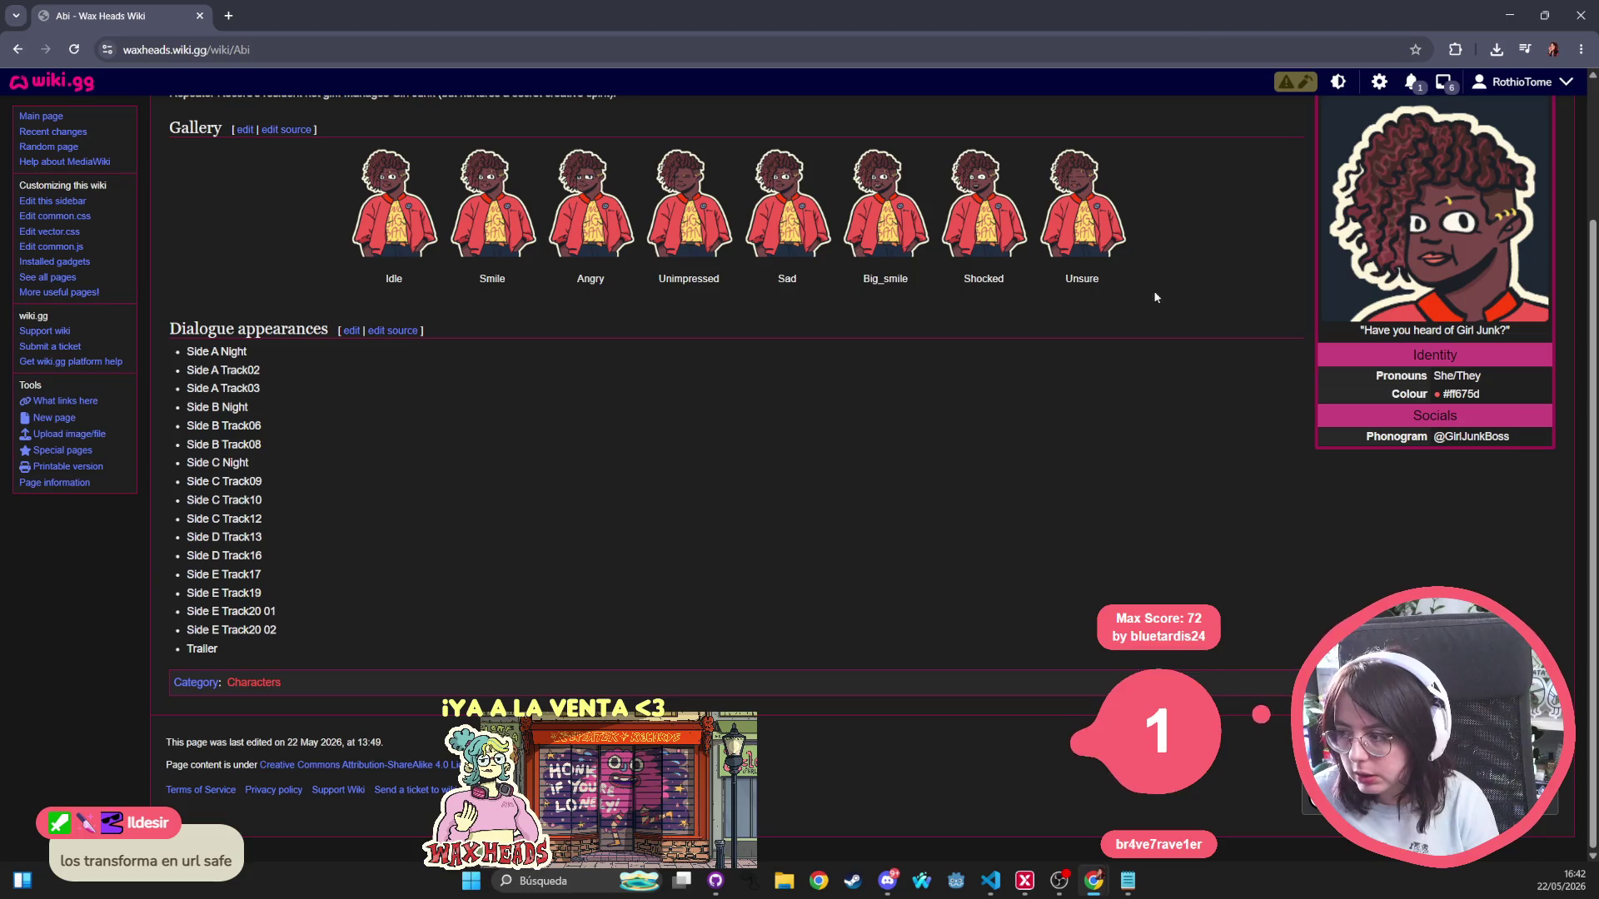
scroll(1053, 588, up, 3)
scroll(1045, 581, down, 3)
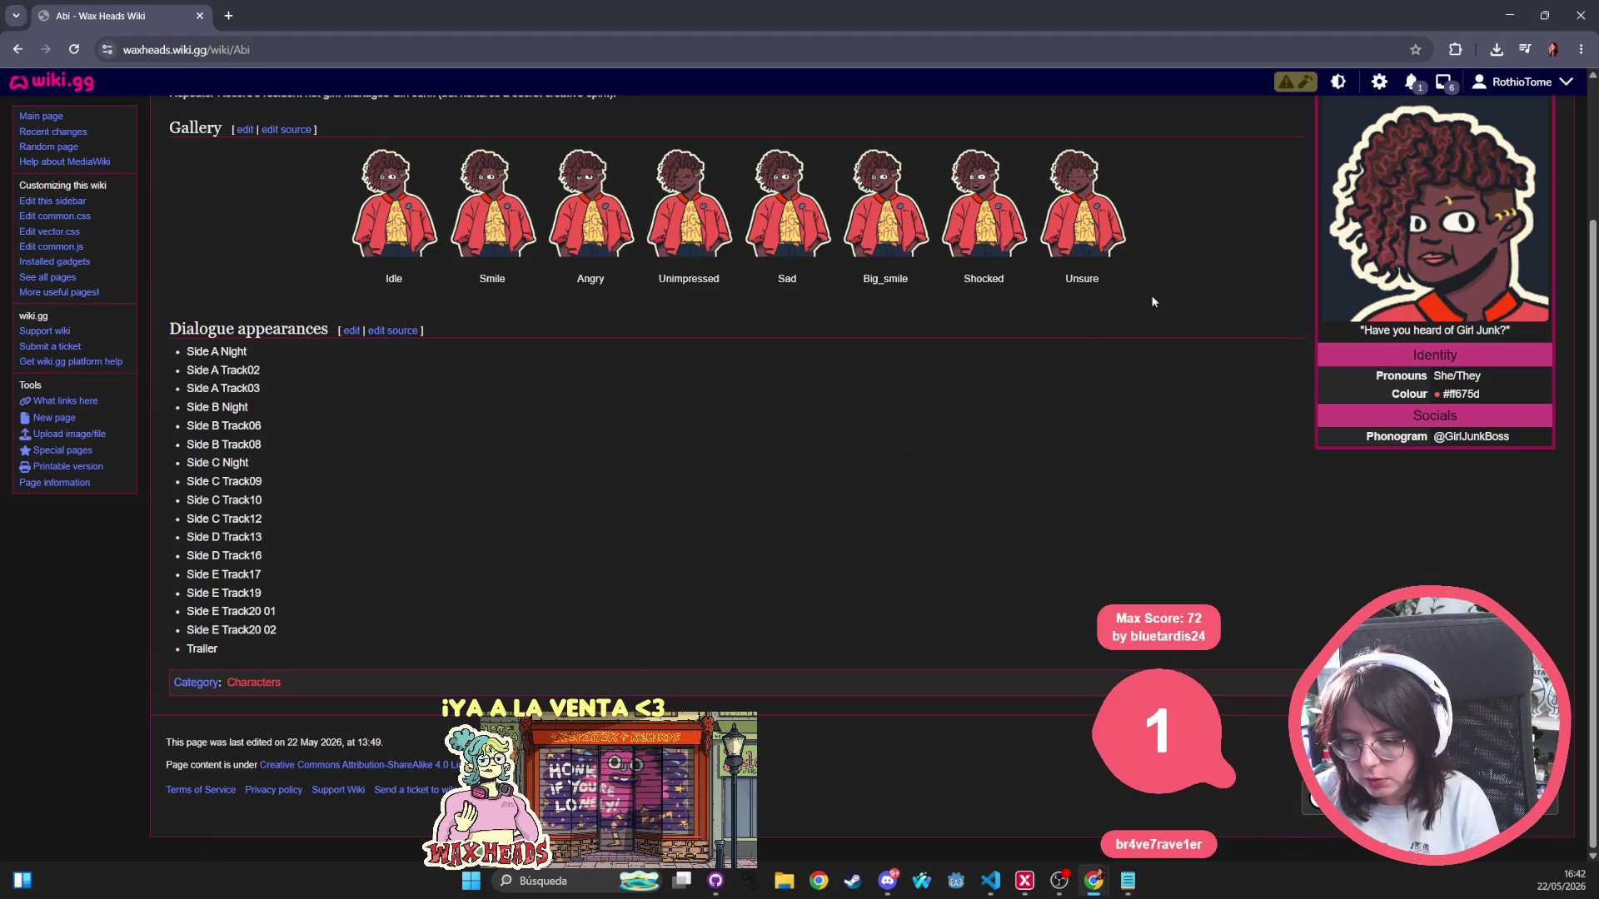
click(1374, 222)
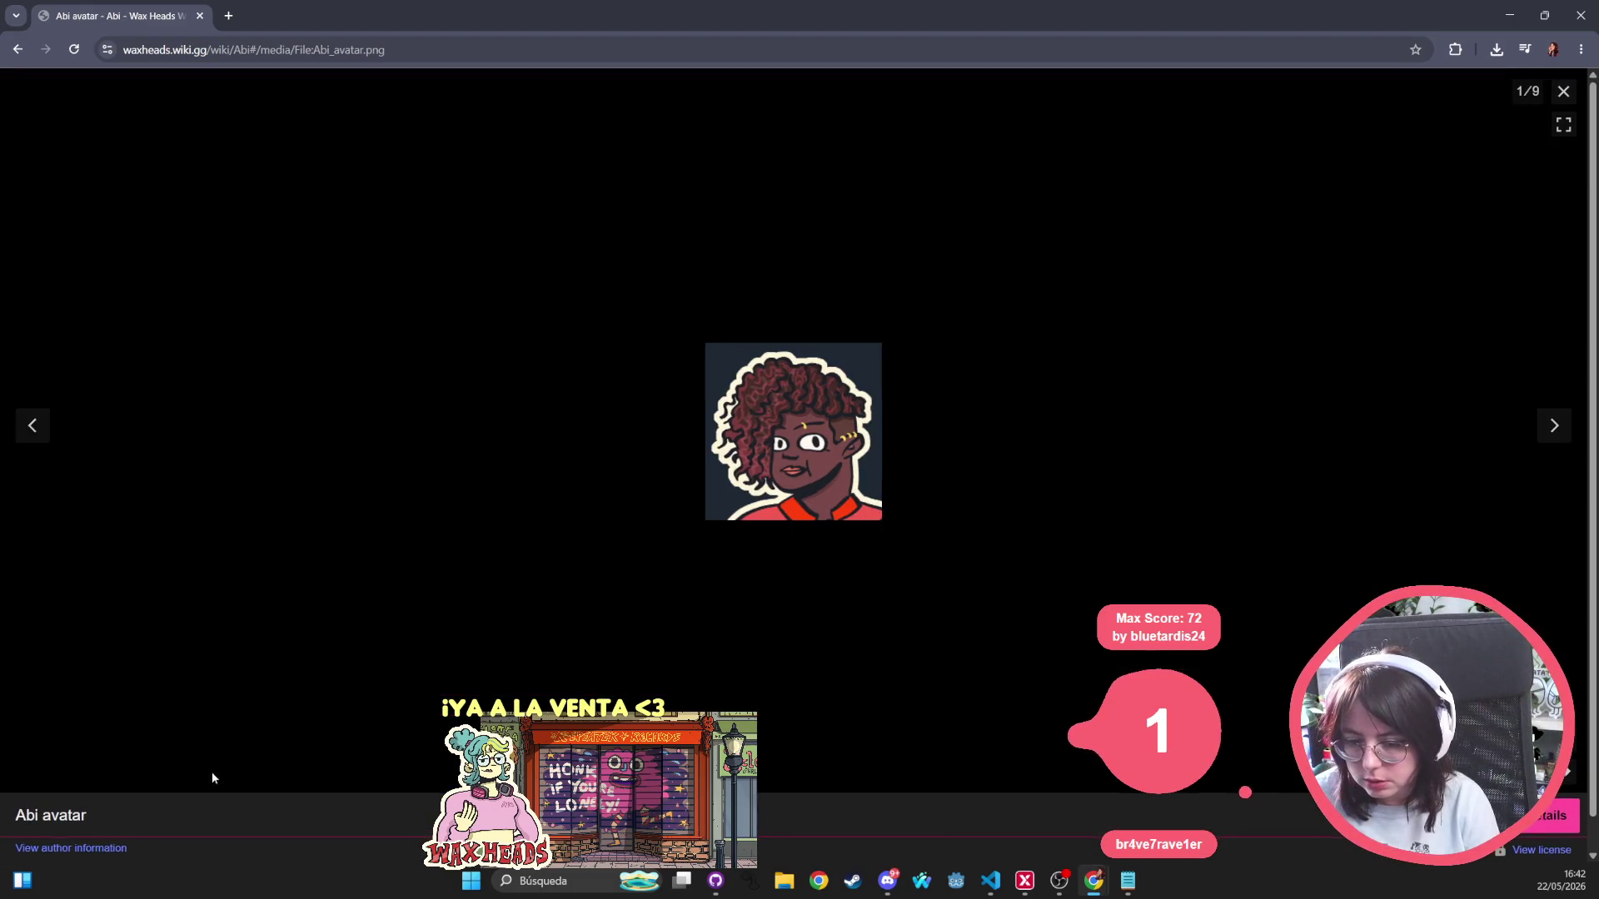
Review File:Abi avatar.png's licensing text and file usage, then return to Abi's page.
click(112, 851)
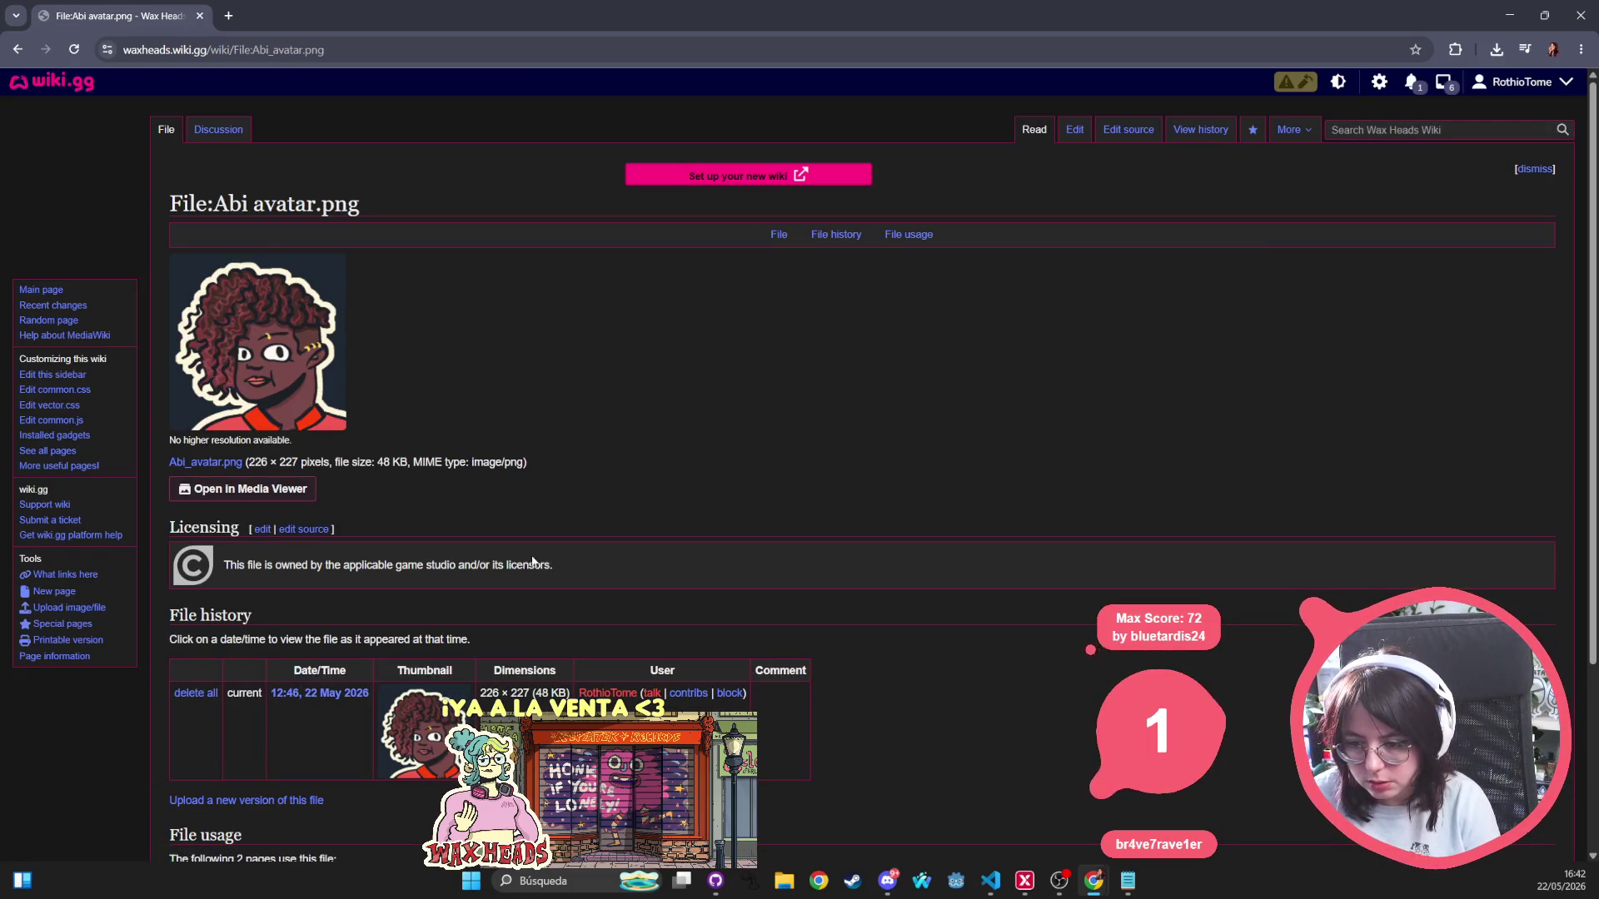
triple_click(419, 571)
click(420, 571)
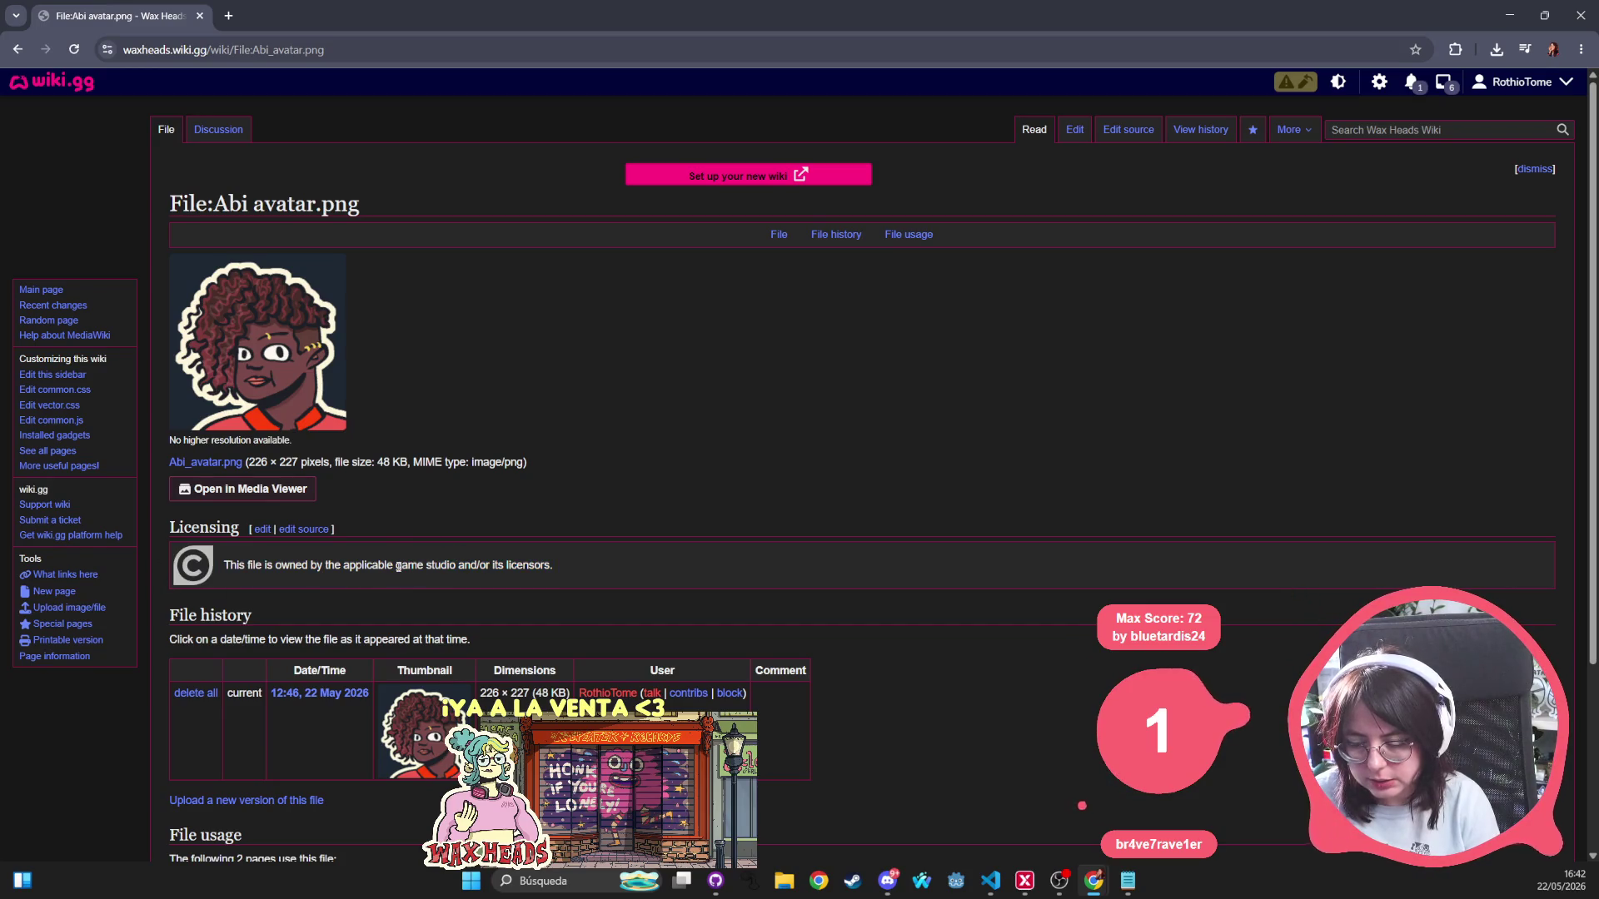
triple_click(421, 571)
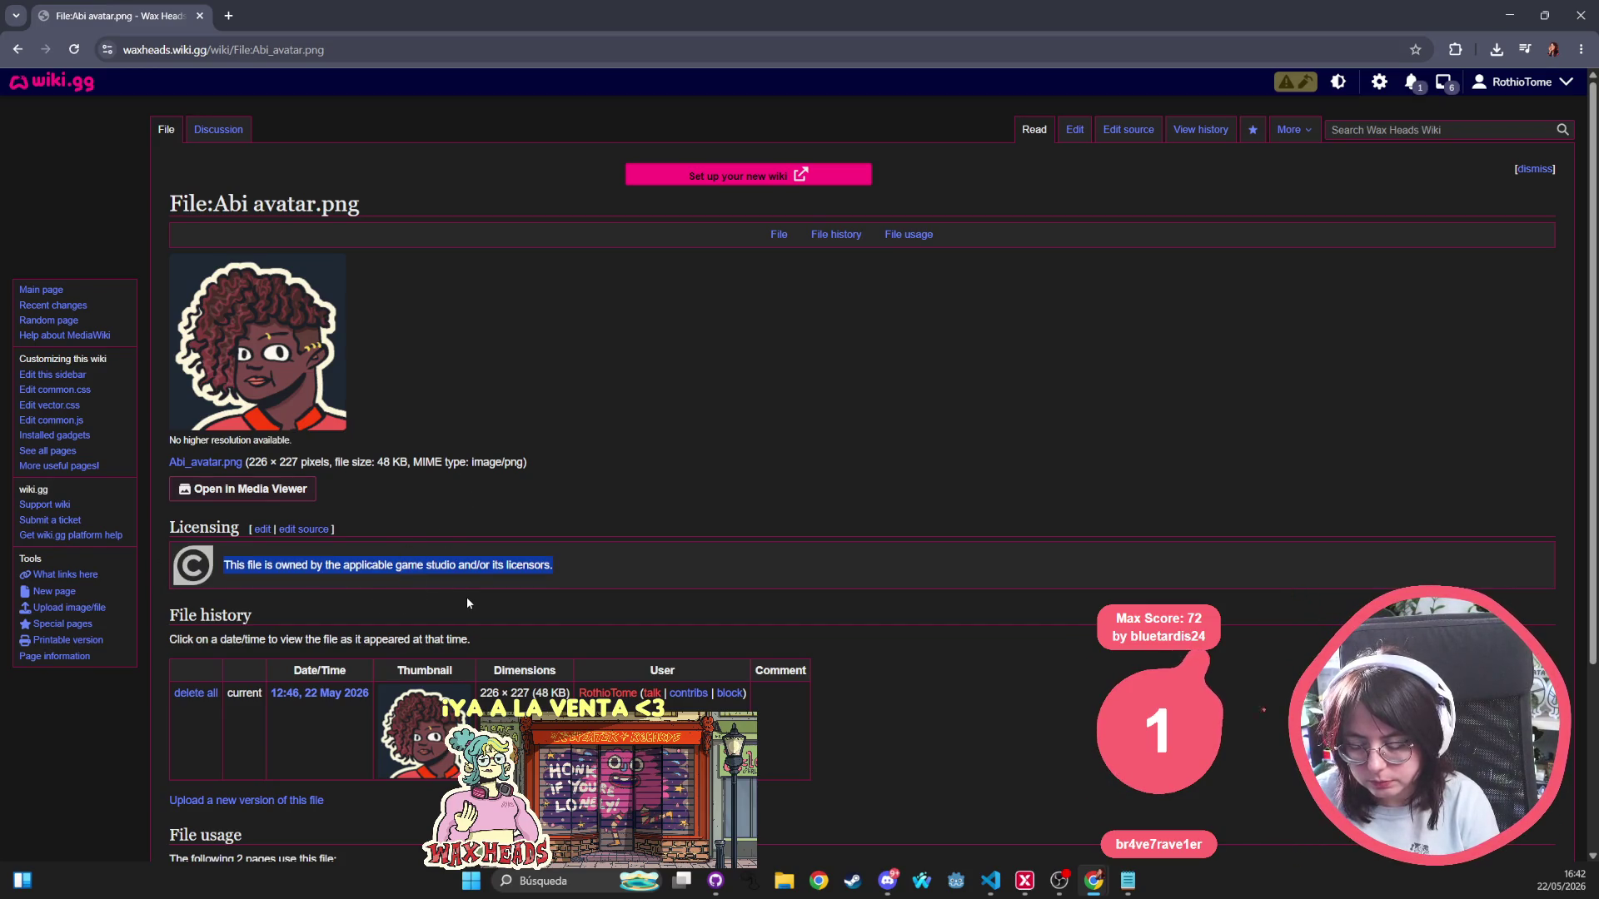
scroll(467, 598, down, 3)
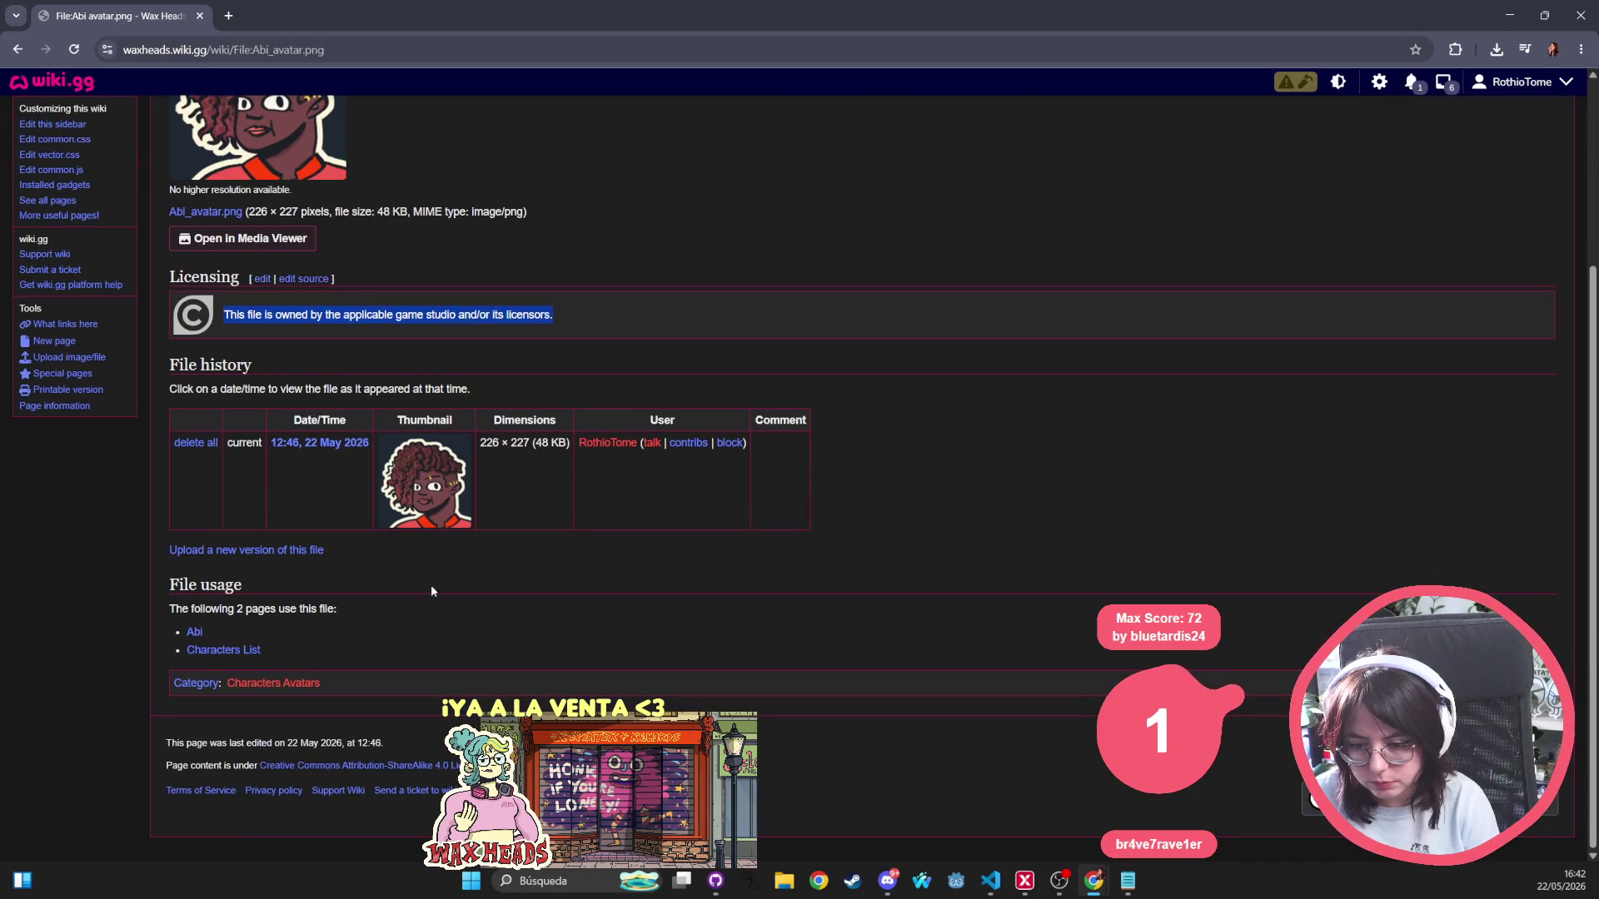
click(415, 653)
scroll(416, 654, up, 1)
scroll(406, 479, up, 2)
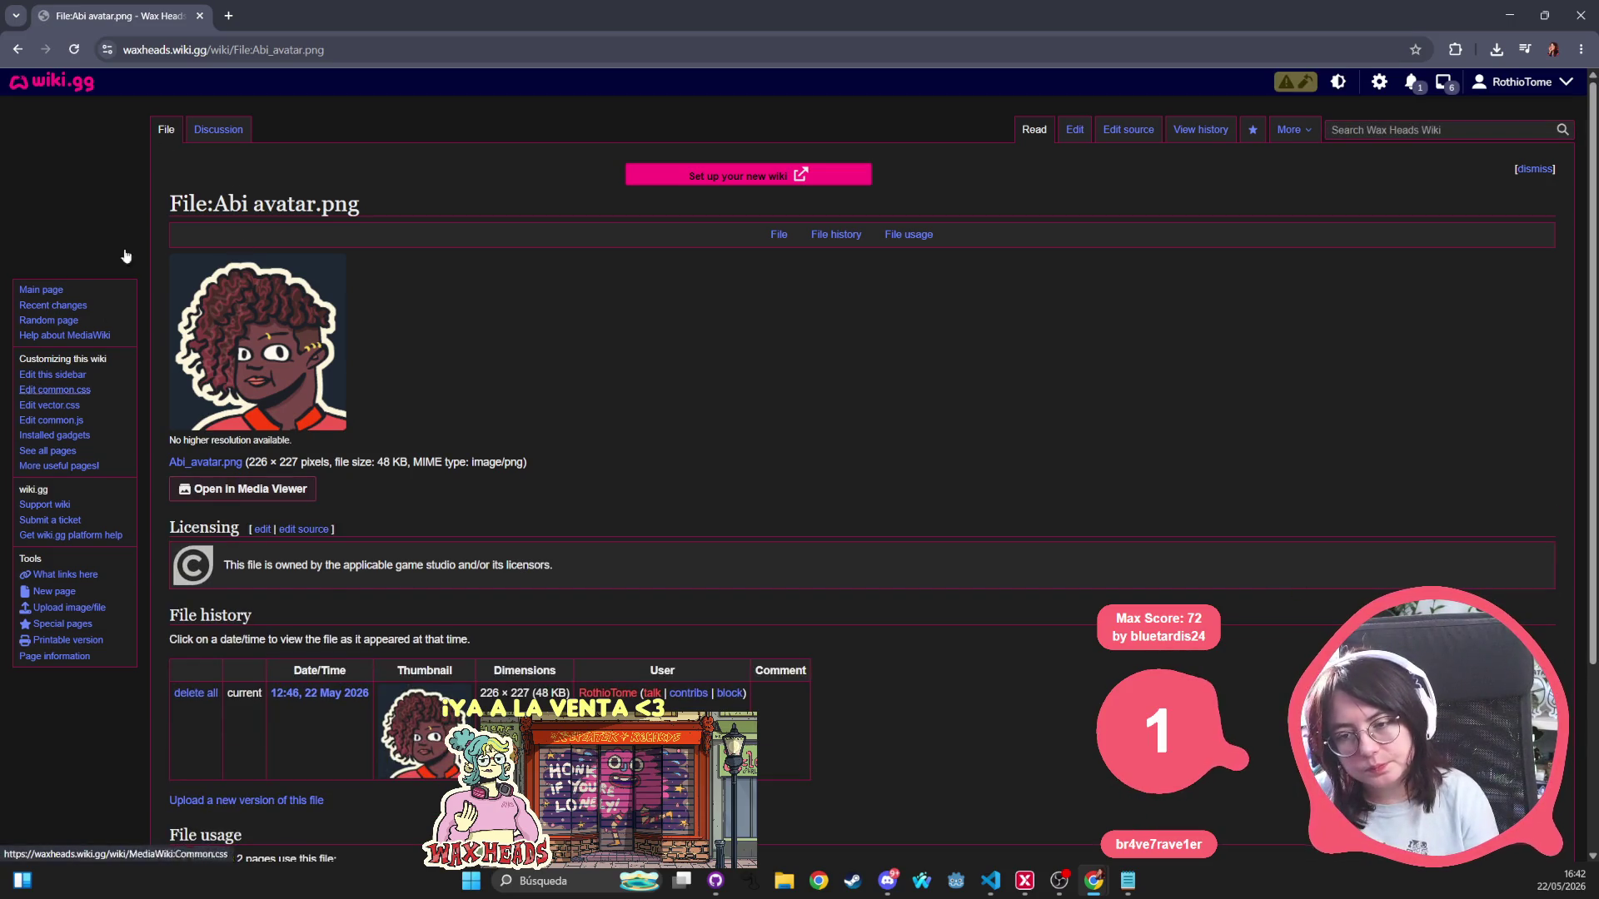
click(17, 50)
Close the avatar viewer and go to the Wax Heads Wiki main page via the logo.
click(19, 48)
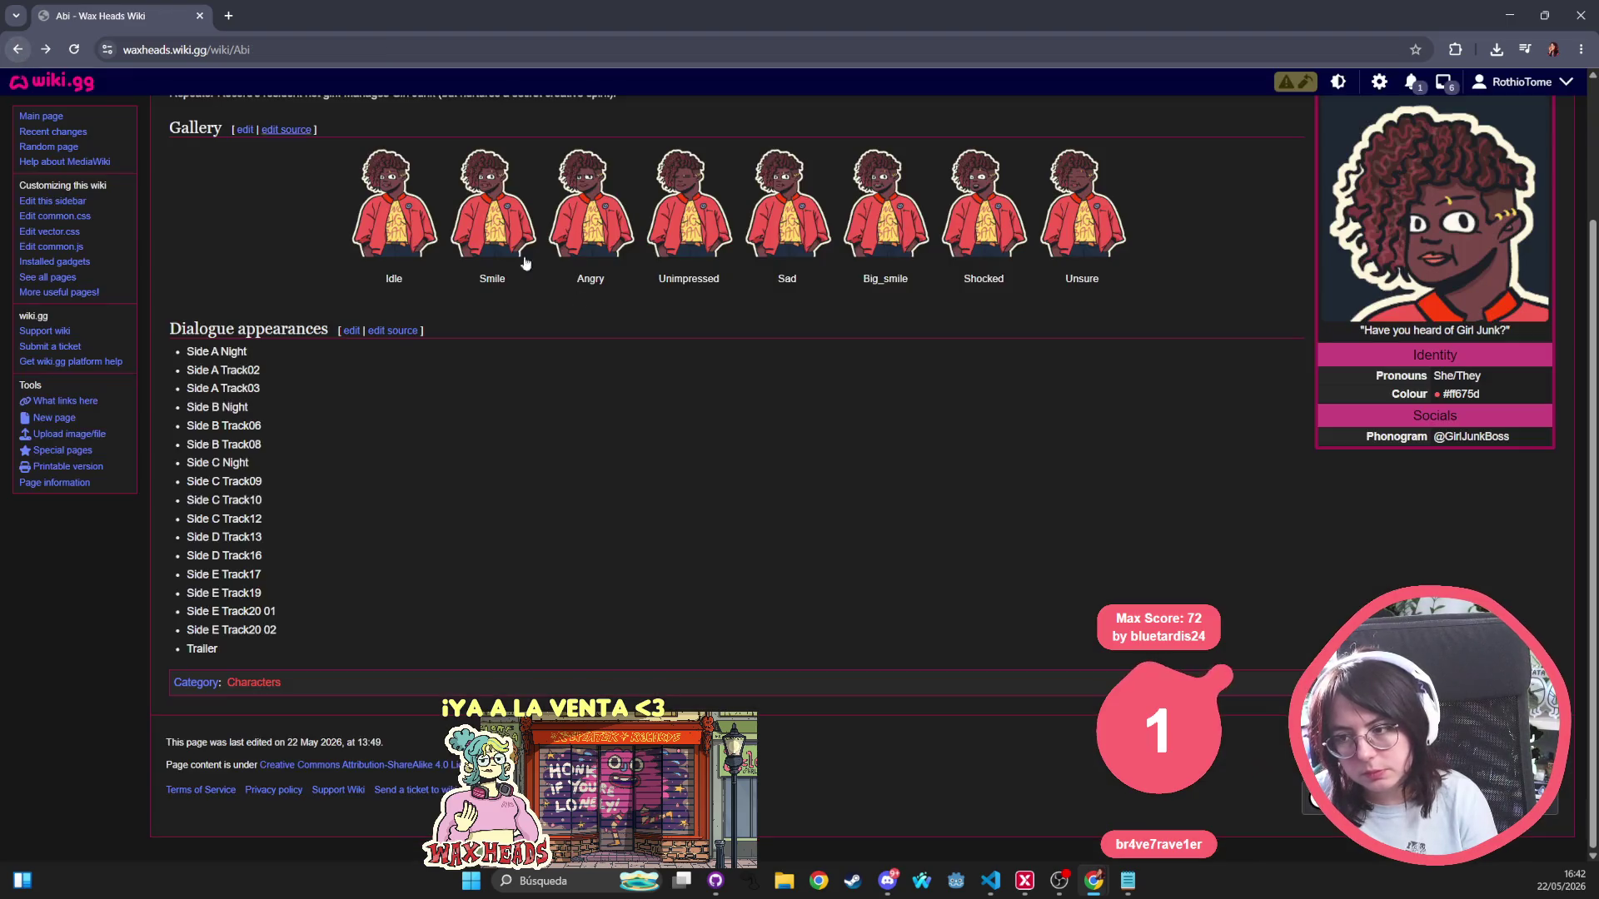
scroll(266, 190, up, 3)
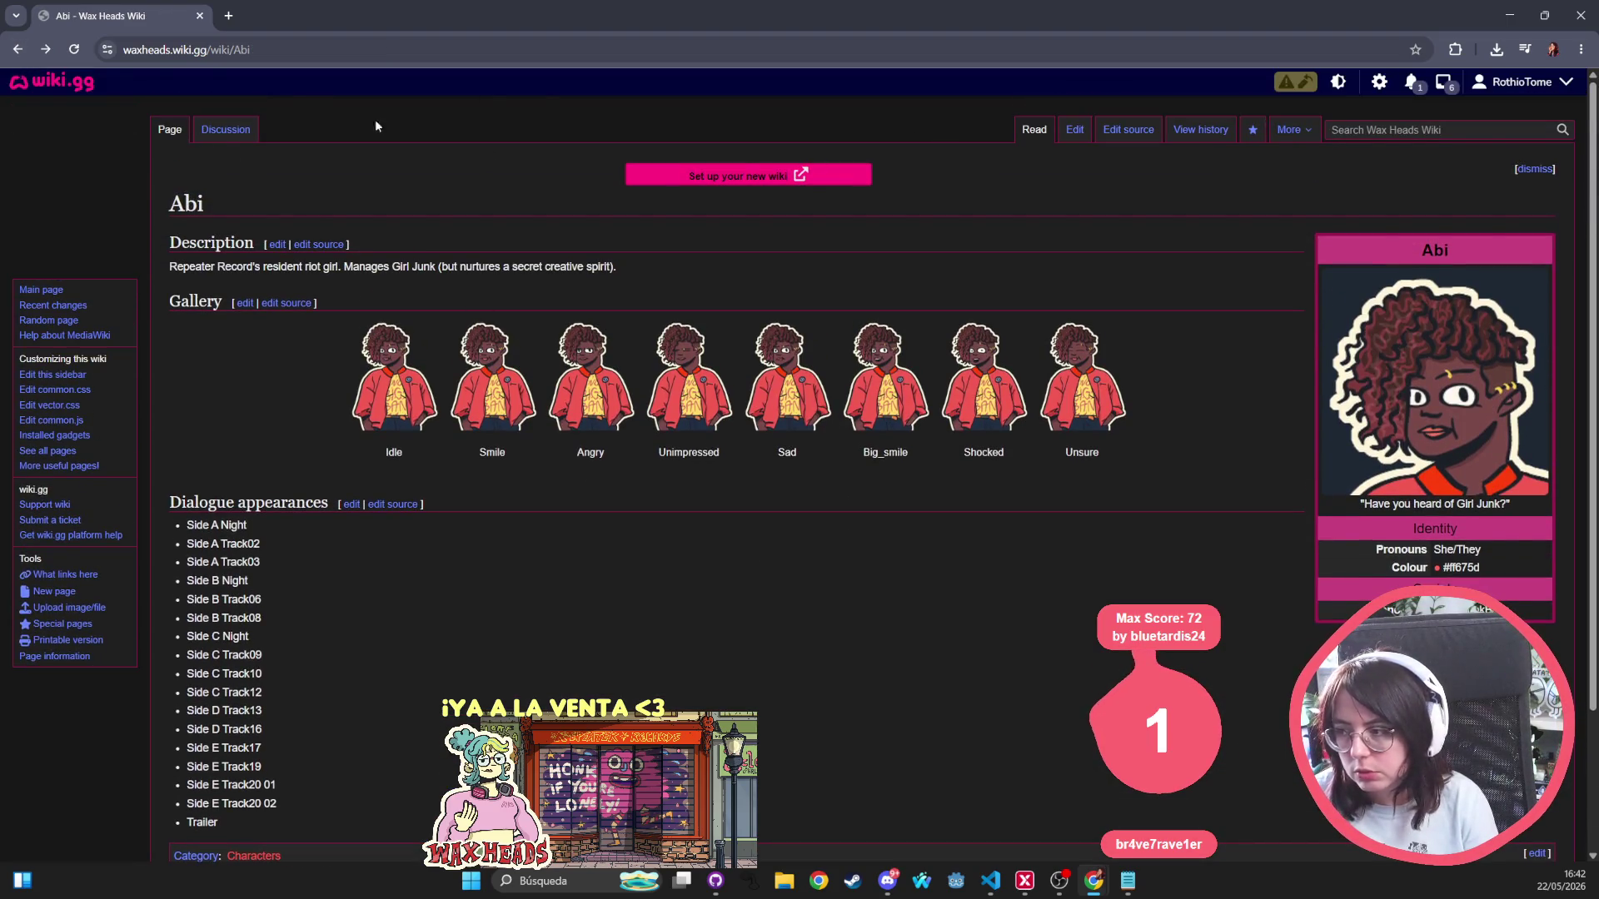
click(47, 85)
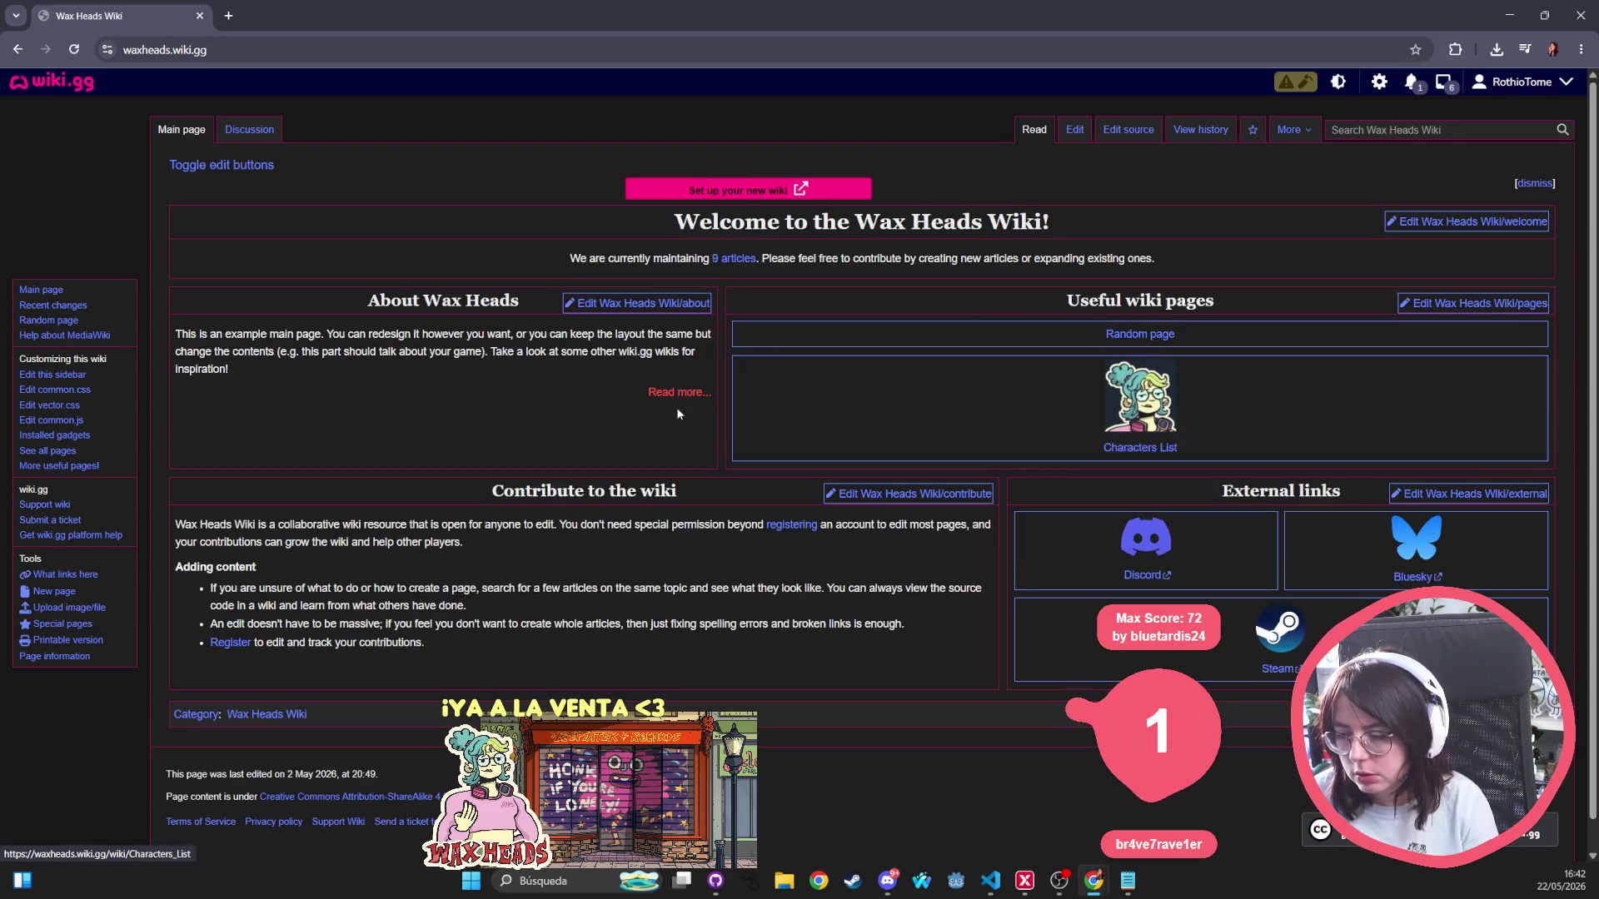